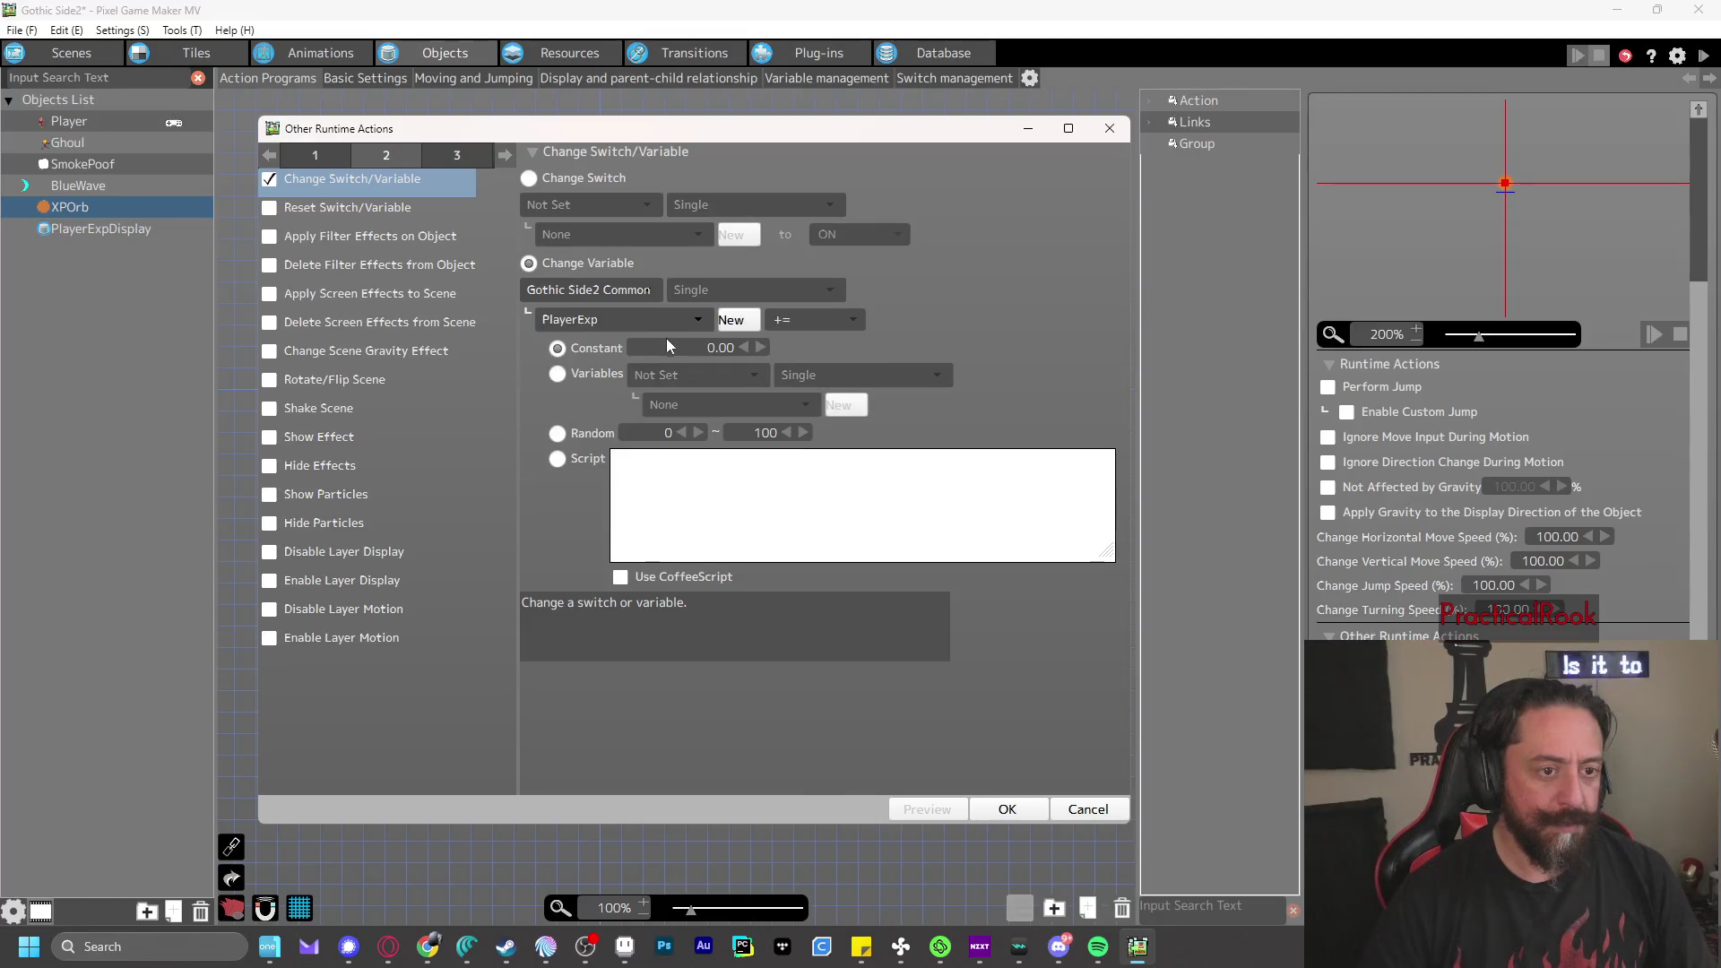
- Make XPOrb's Destroy action add 1.0 to PlayerExp, then open PlayerExpDisplay's action program
{"action": "double_click", "coordinate": [686, 348]}
{"action": "type", "text": "1.0"}
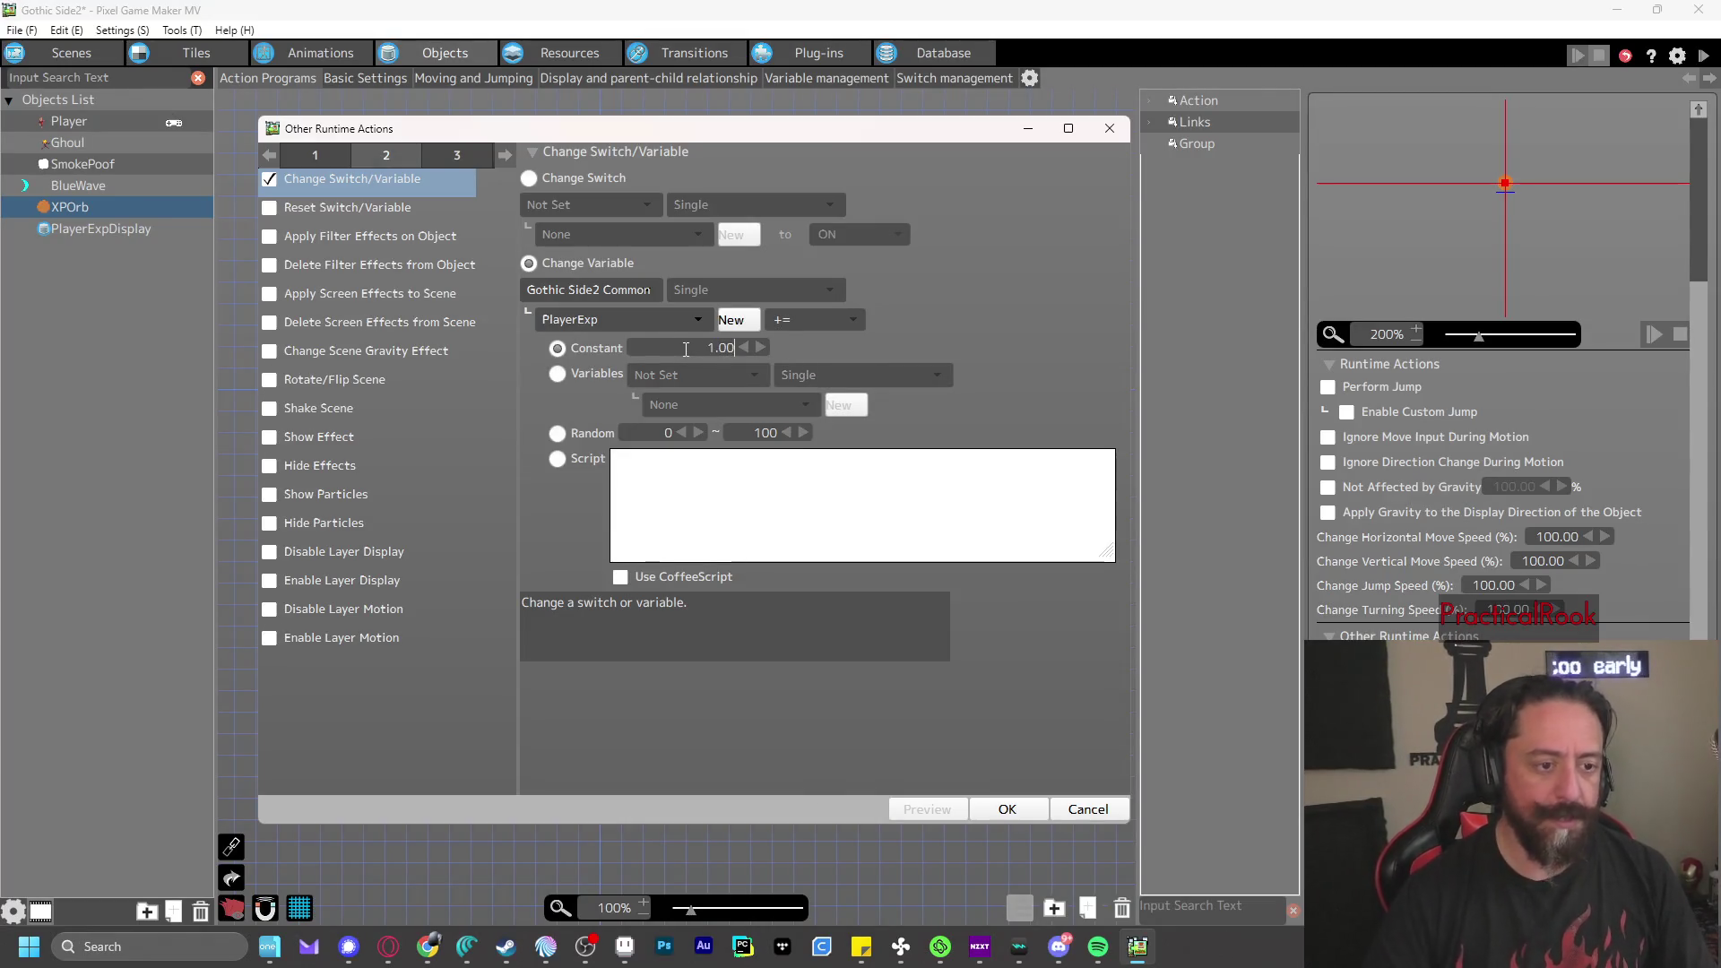
{"action": "left_click", "coordinate": [1011, 810]}
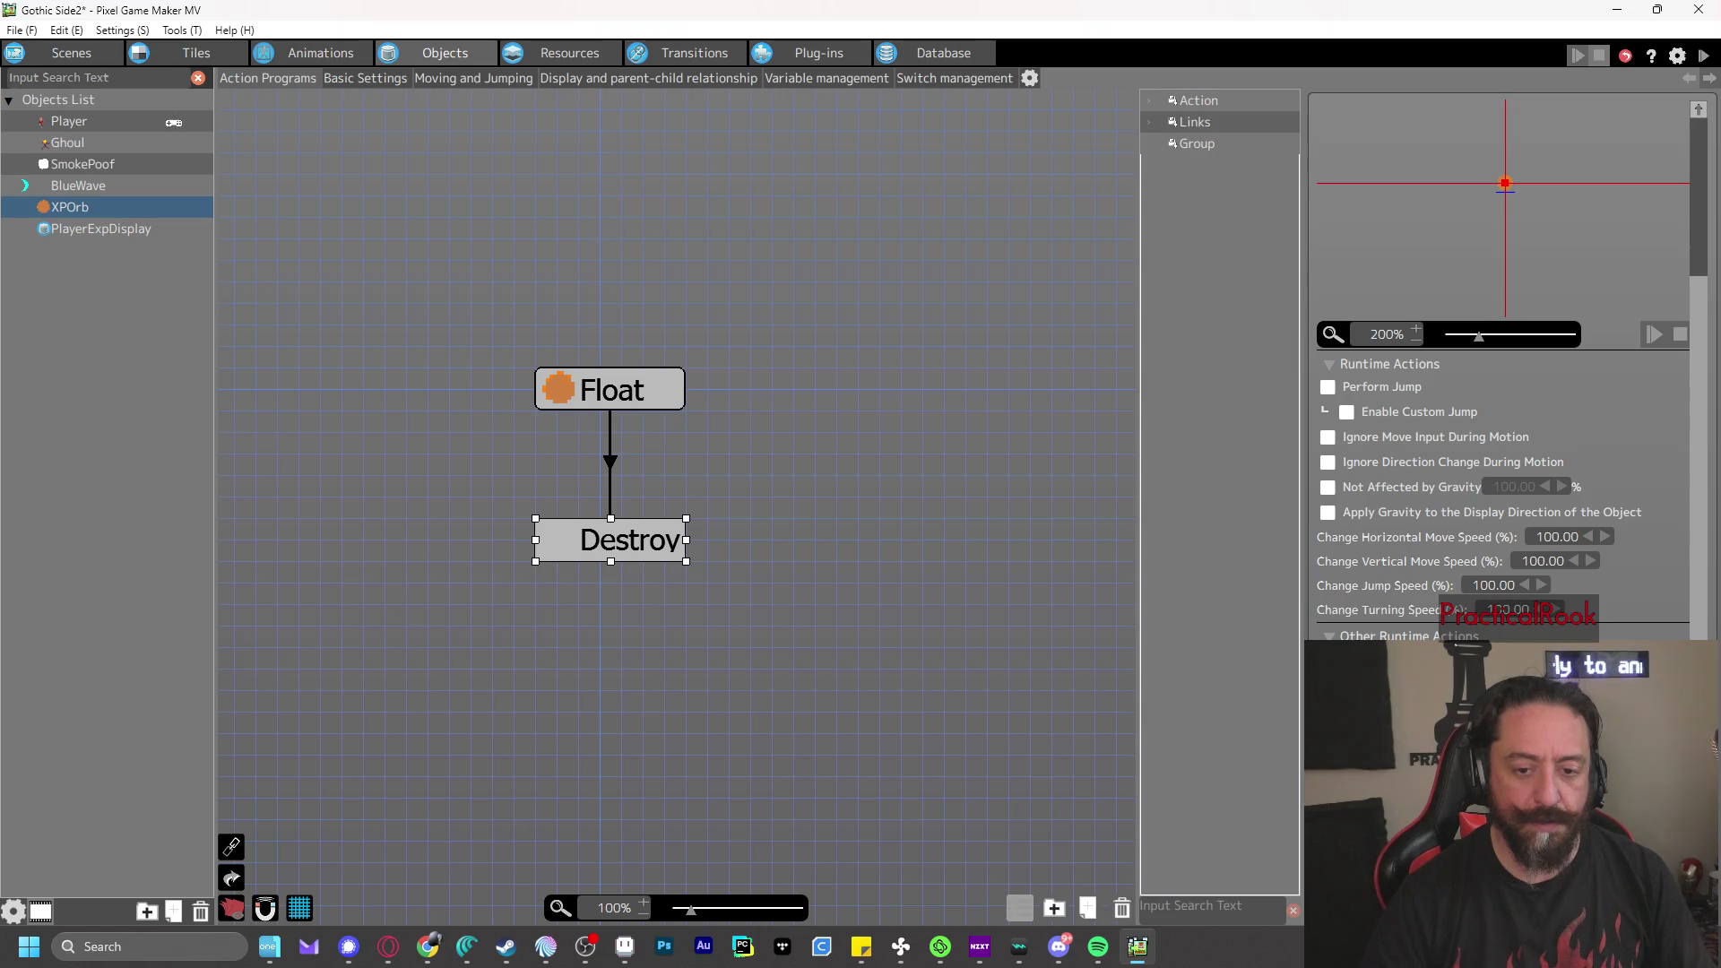
{"action": "left_click", "coordinate": [127, 230]}
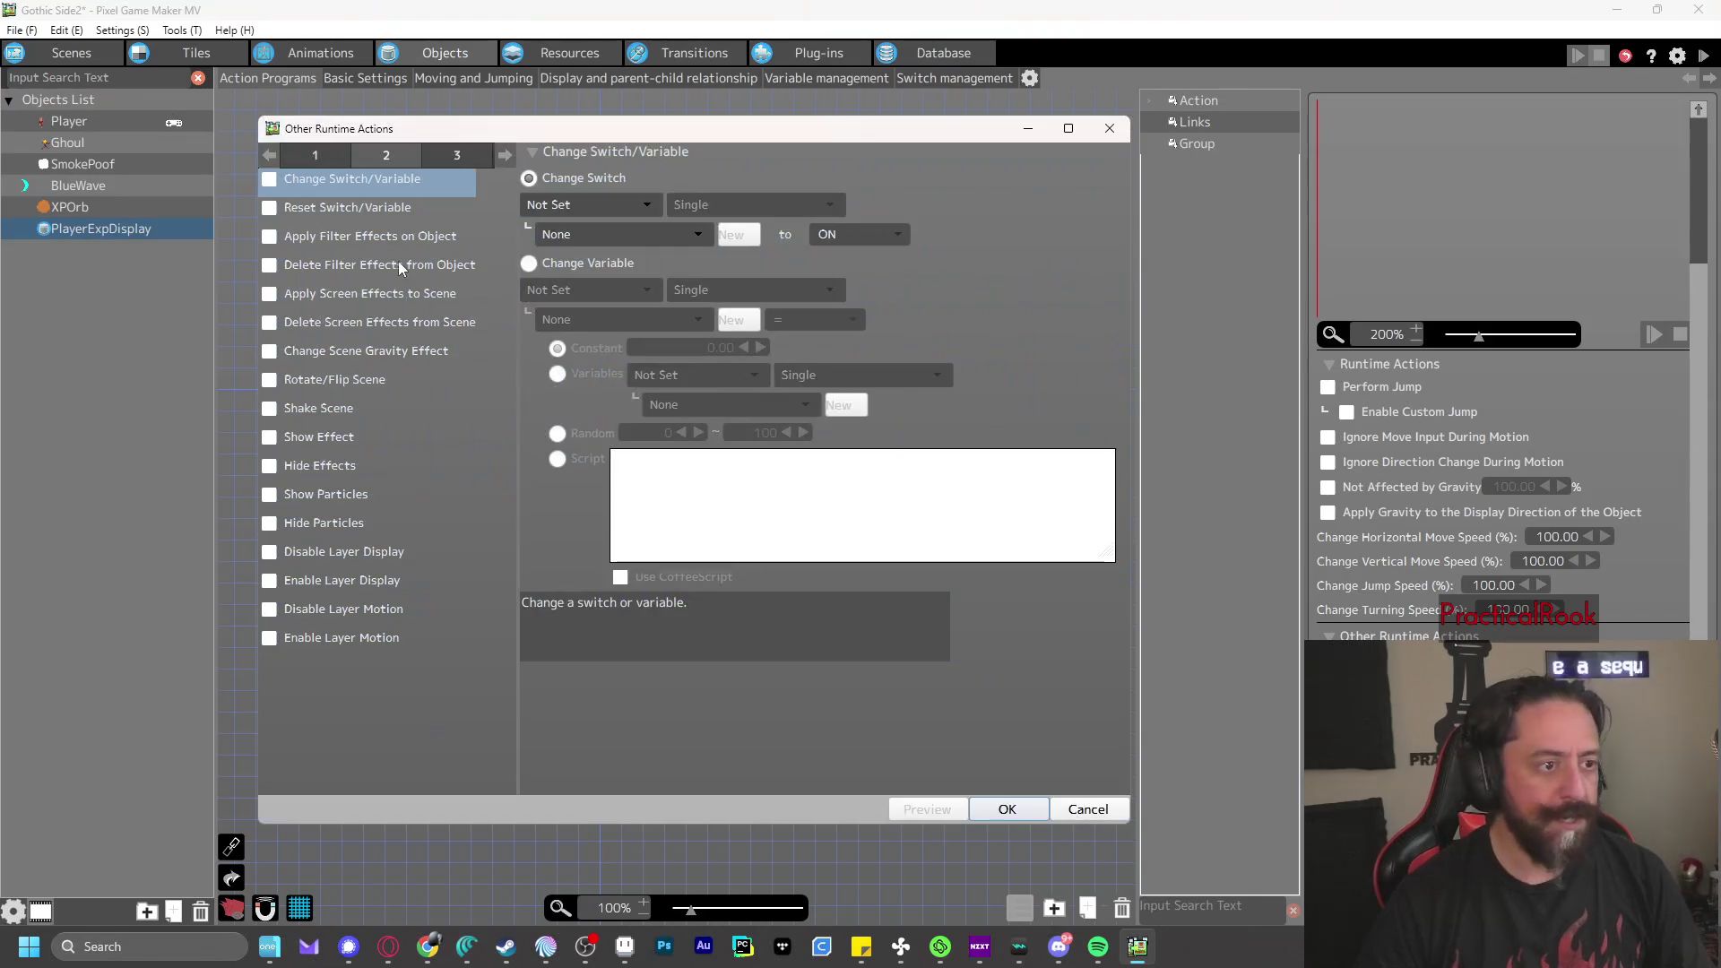
- Turn on Show Text and have it display the PlayerExp common variable
{"action": "left_click", "coordinate": [432, 153]}
{"action": "left_click", "coordinate": [278, 350]}
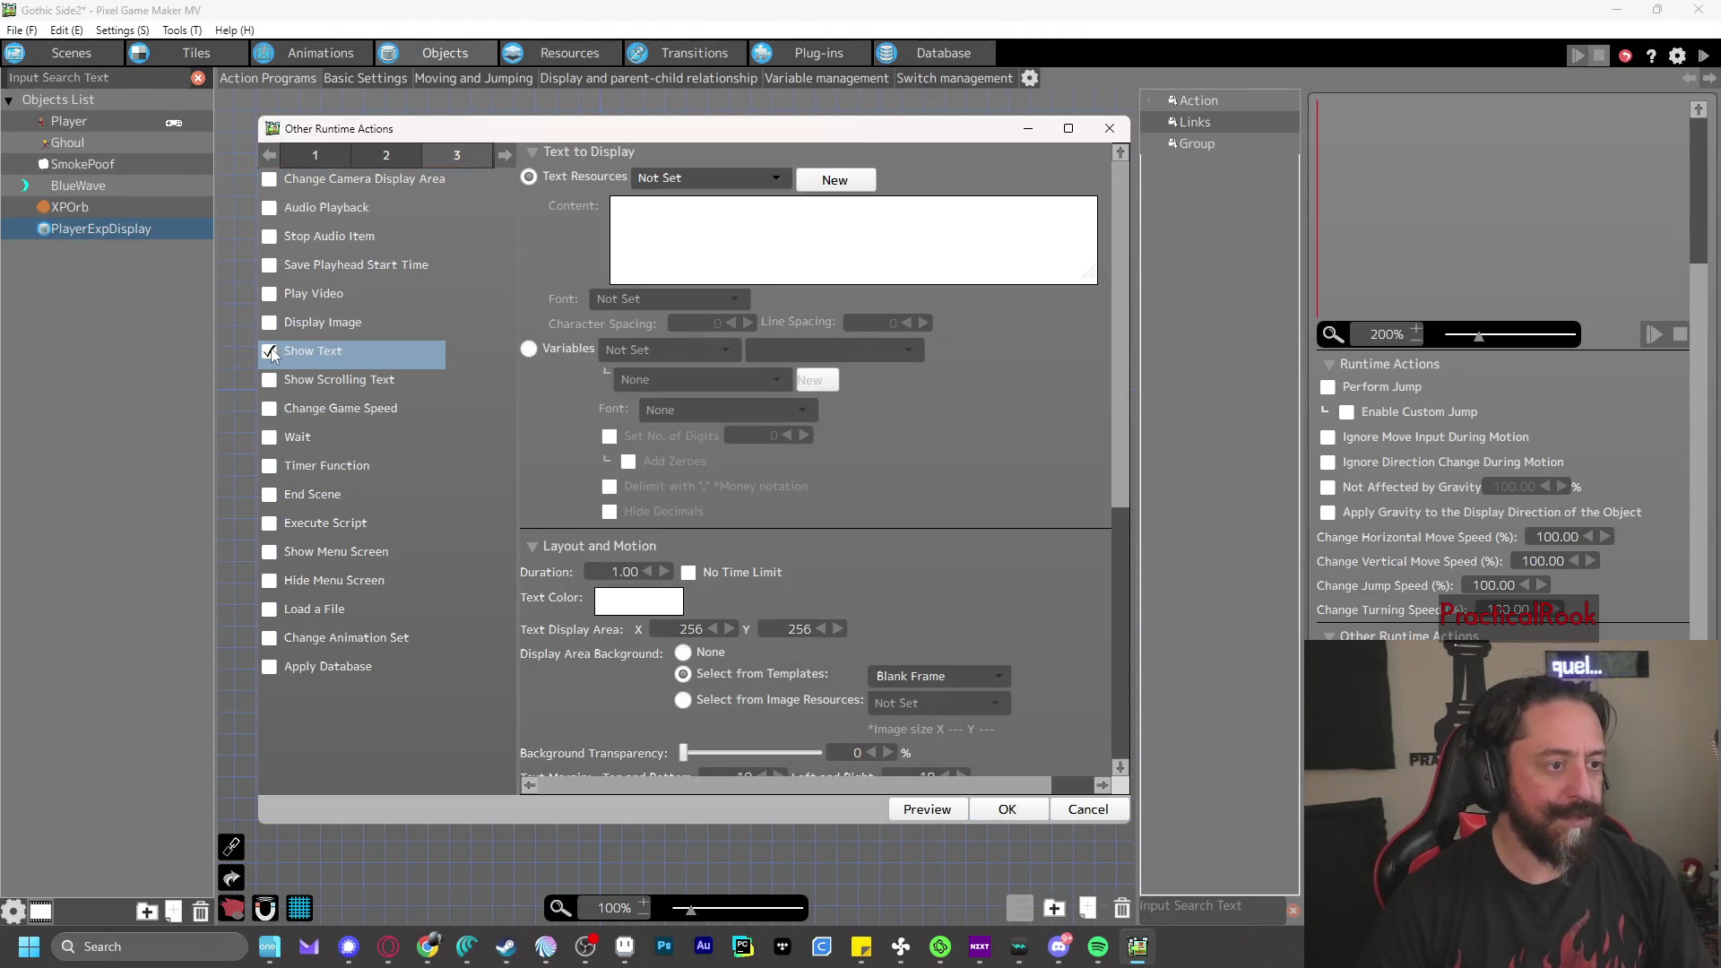
{"action": "left_click", "coordinate": [529, 349]}
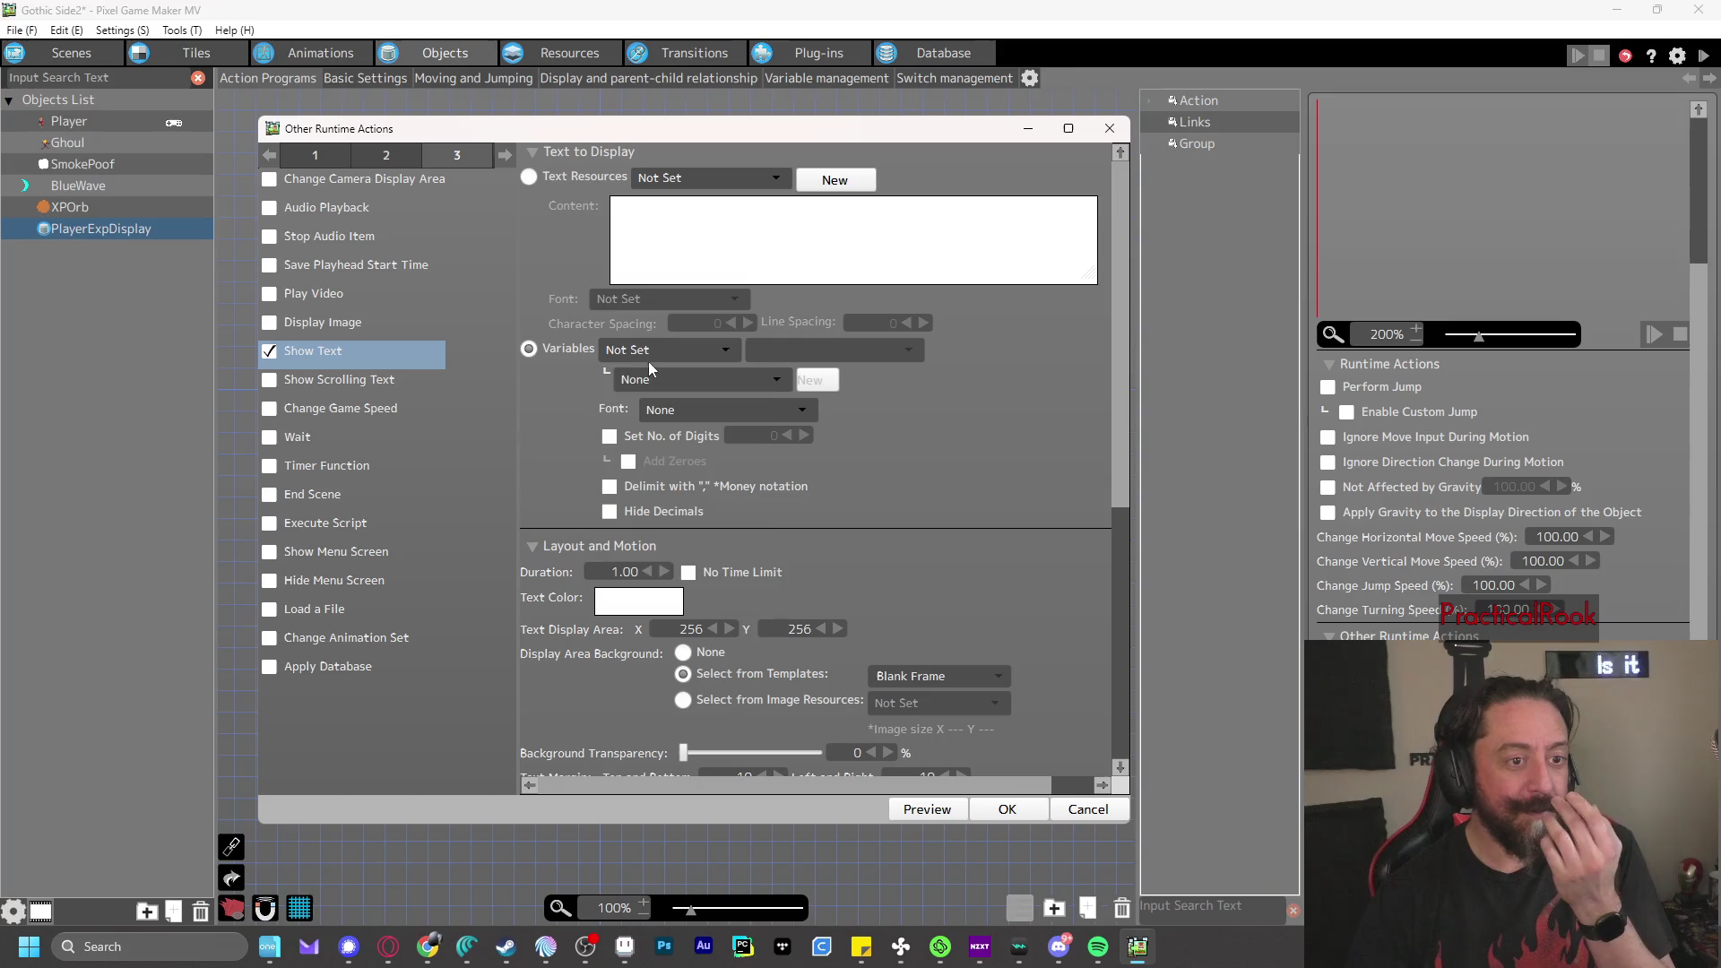
{"action": "left_click", "coordinate": [654, 352]}
{"action": "left_click", "coordinate": [670, 421]}
{"action": "left_click", "coordinate": [648, 382]}
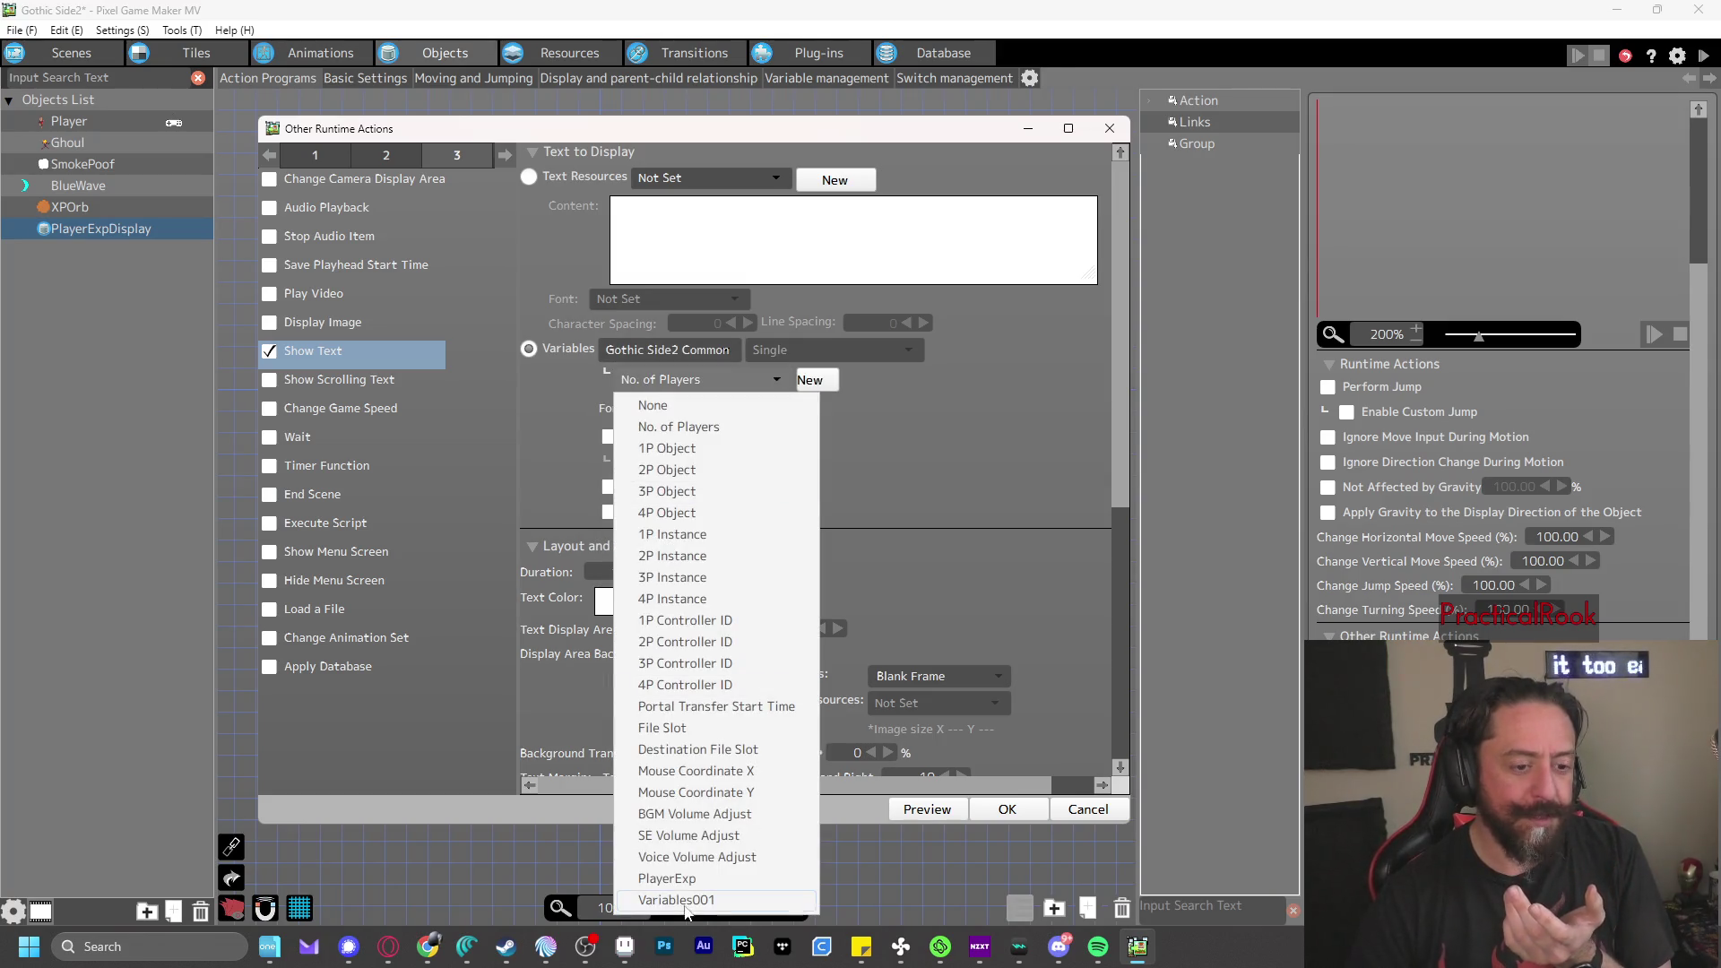
{"action": "left_click", "coordinate": [672, 878]}
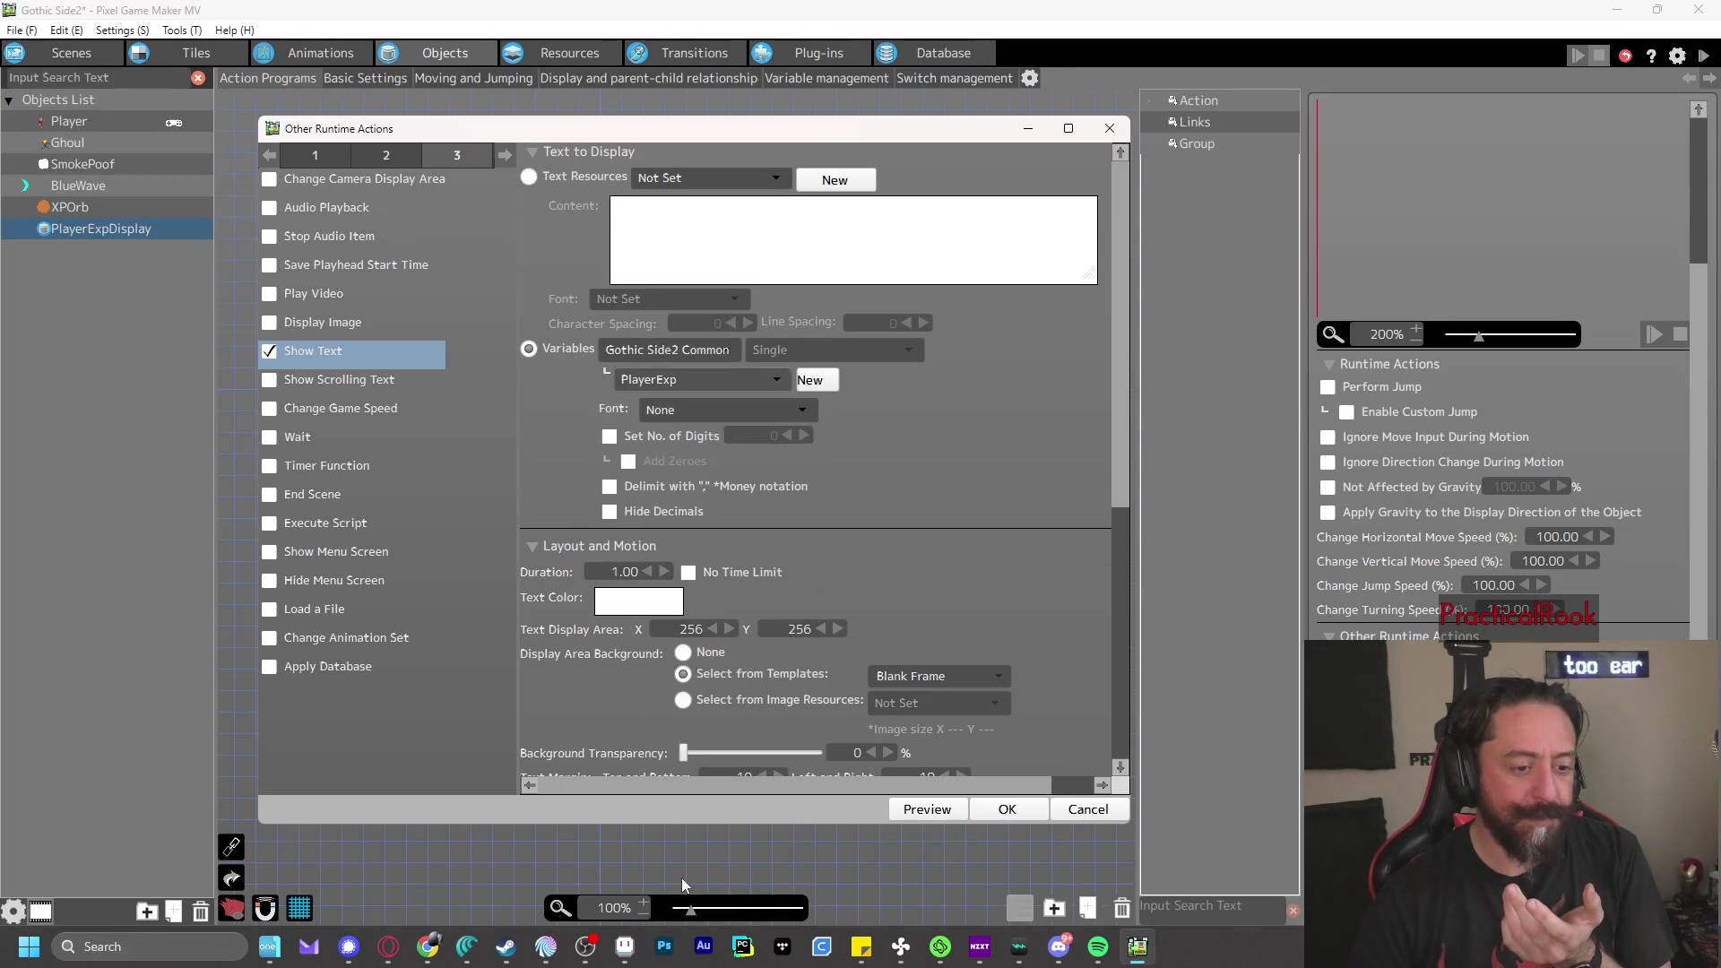
- Use font8x8 with set digit count, no time limit and no background, then confirm
{"action": "left_click", "coordinate": [670, 415]}
{"action": "left_click", "coordinate": [692, 465]}
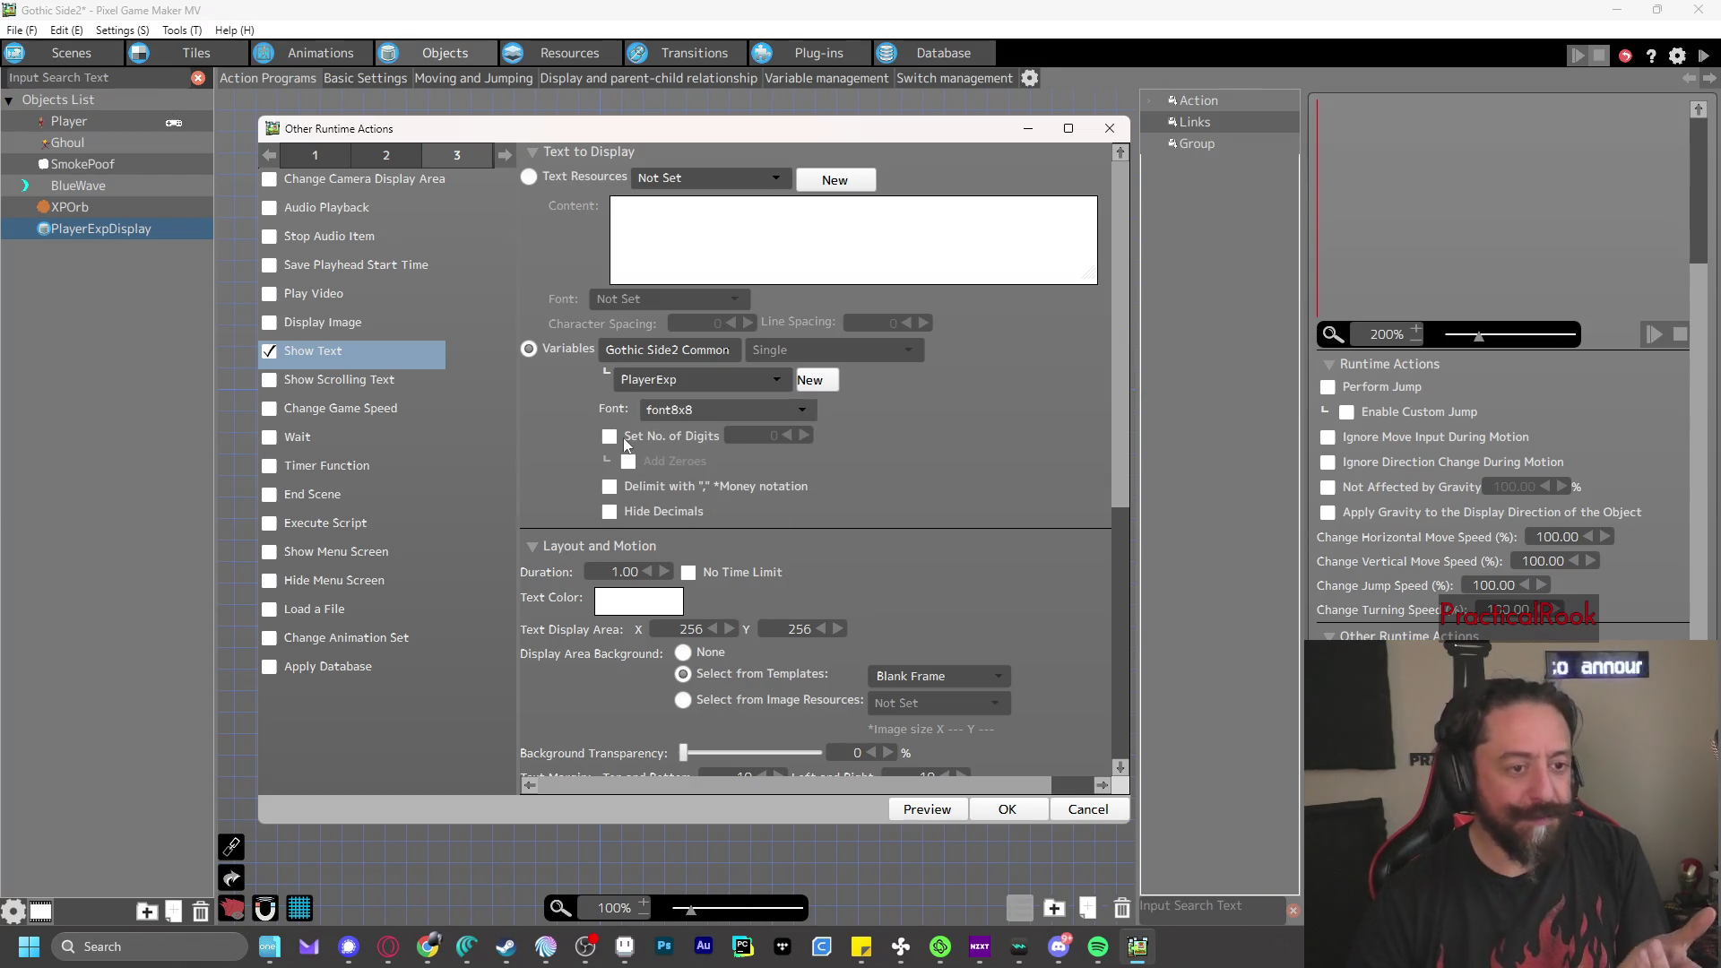
{"action": "left_click", "coordinate": [609, 435]}
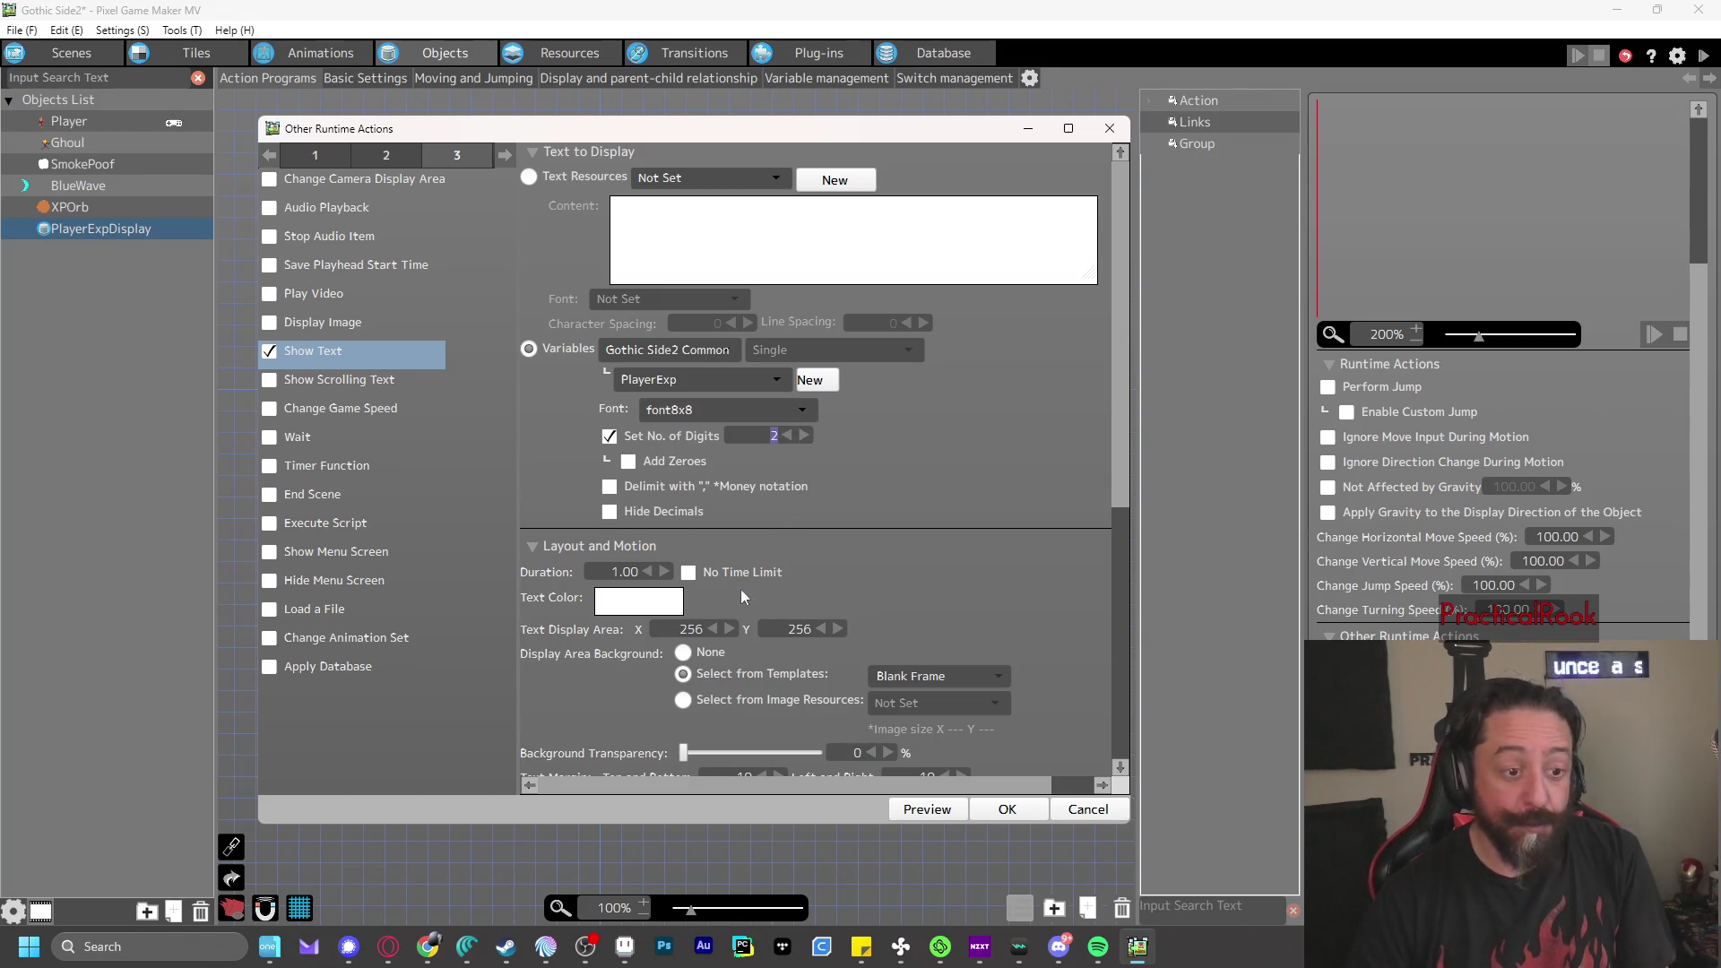
{"action": "left_click", "coordinate": [689, 572]}
{"action": "scroll", "coordinate": [891, 475], "scroll_direction": "down", "scroll_amount": 1}
{"action": "scroll", "coordinate": [891, 475], "scroll_direction": "down", "scroll_amount": 1}
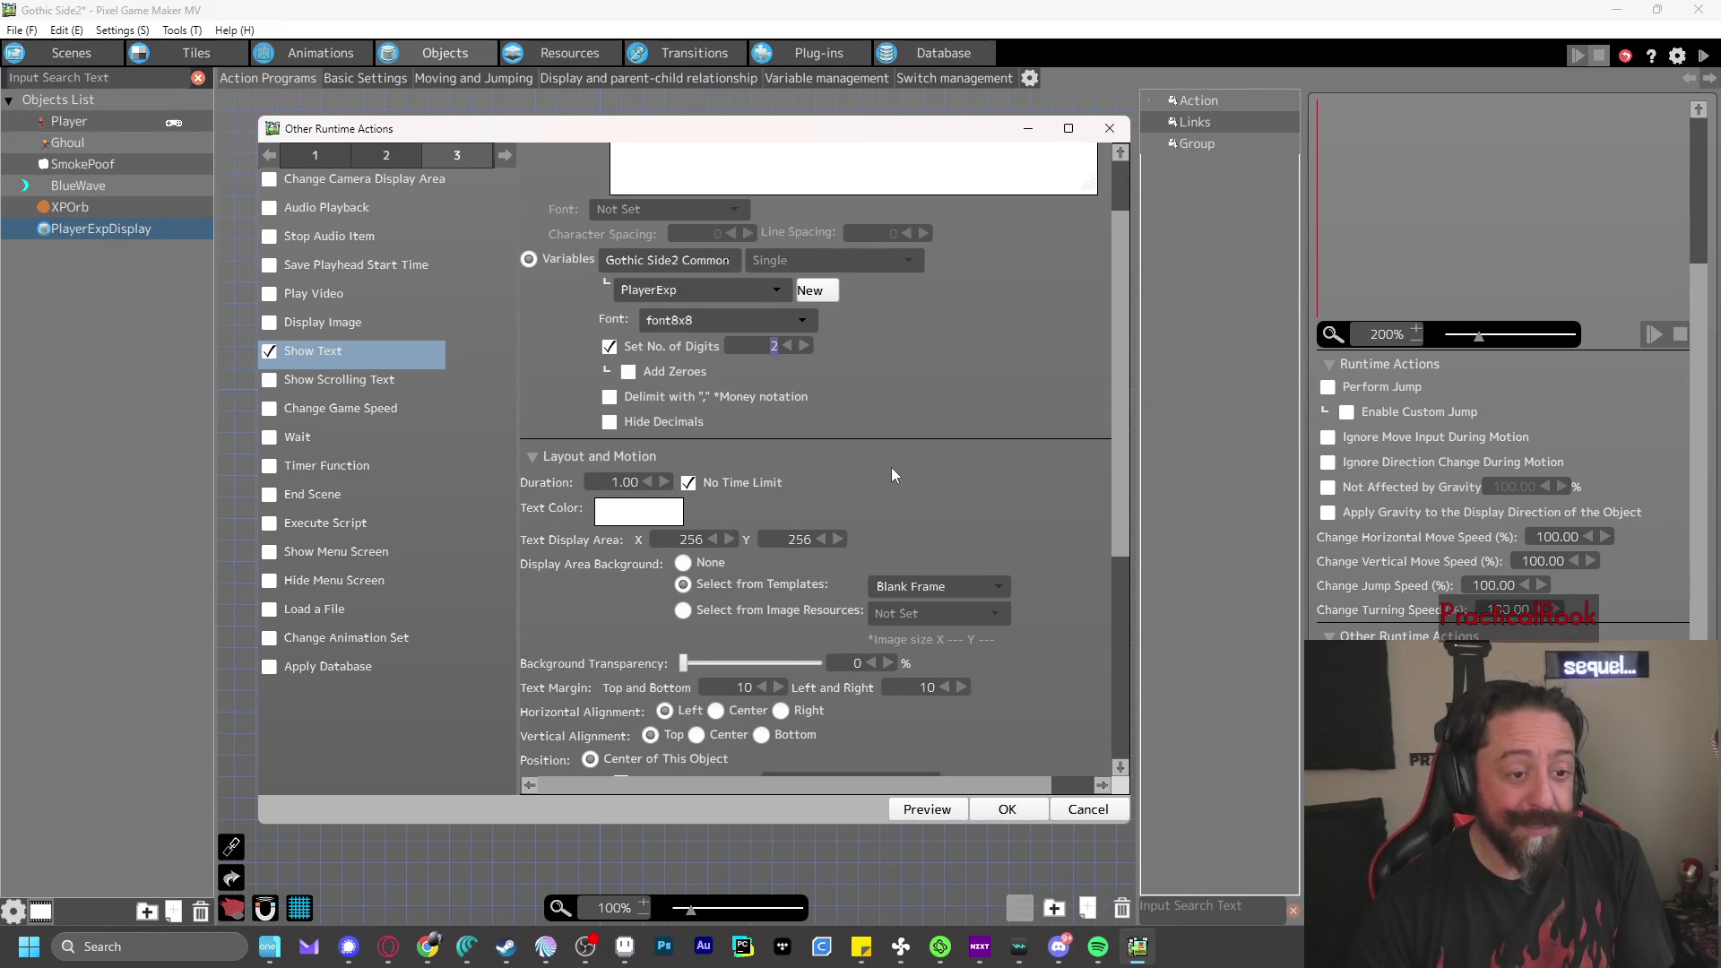
{"action": "scroll", "coordinate": [626, 547], "scroll_direction": "down", "scroll_amount": 2}
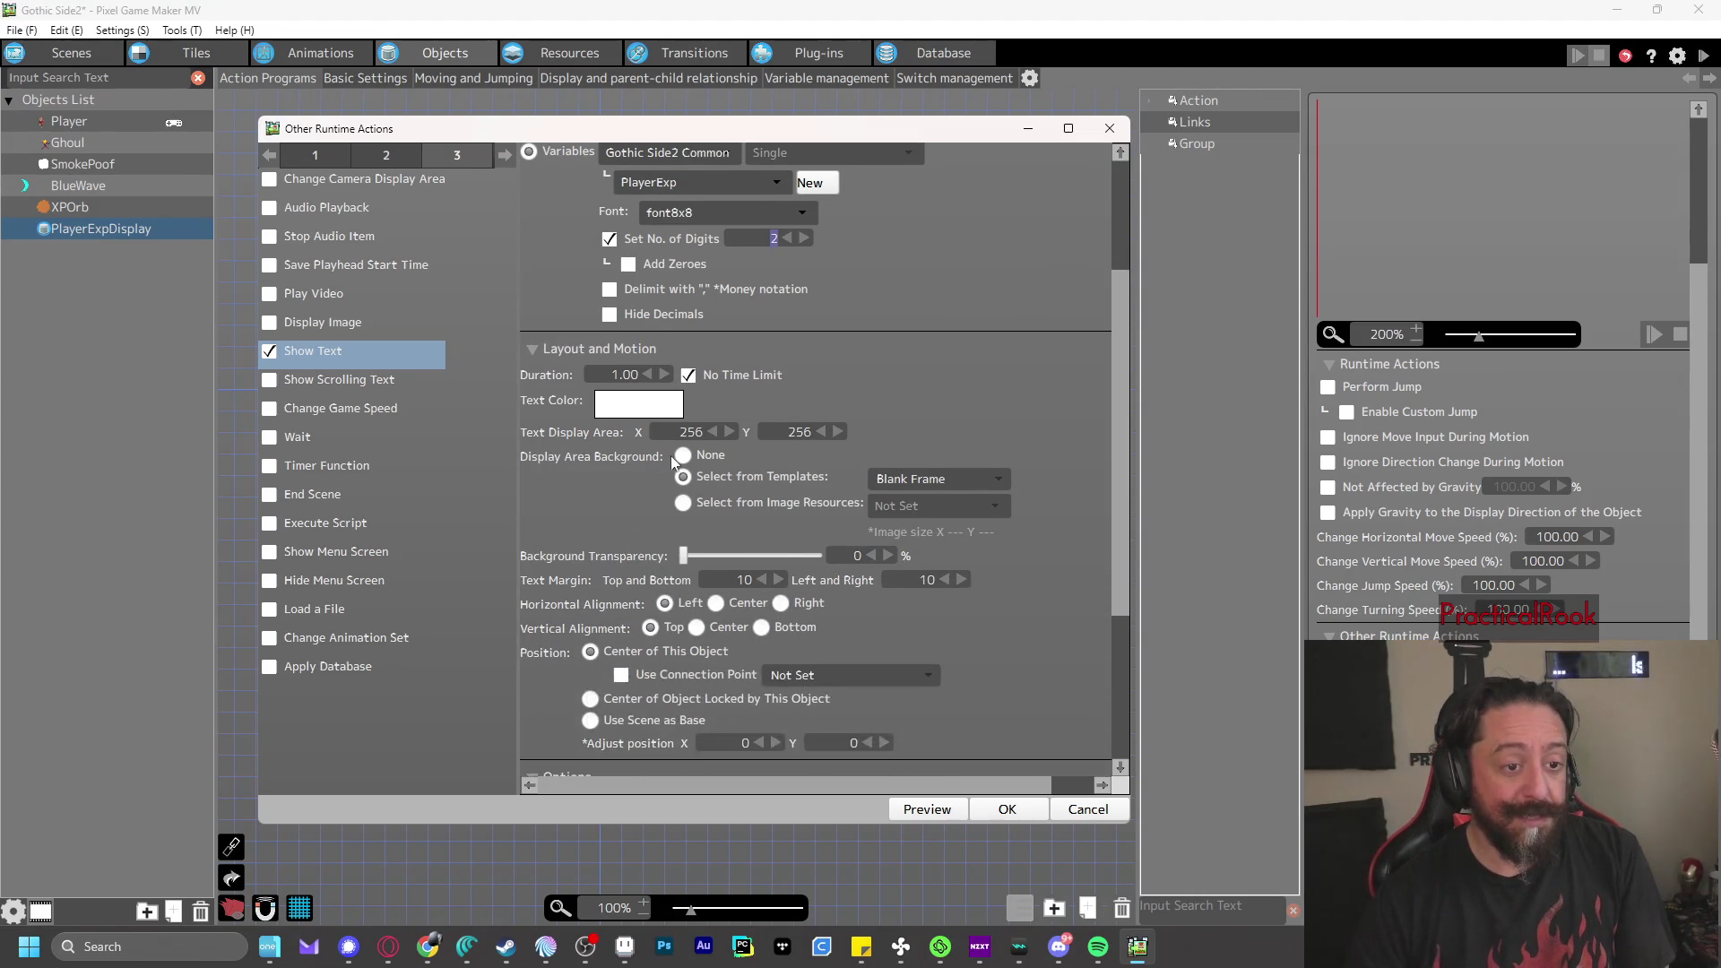
{"action": "left_click", "coordinate": [682, 456]}
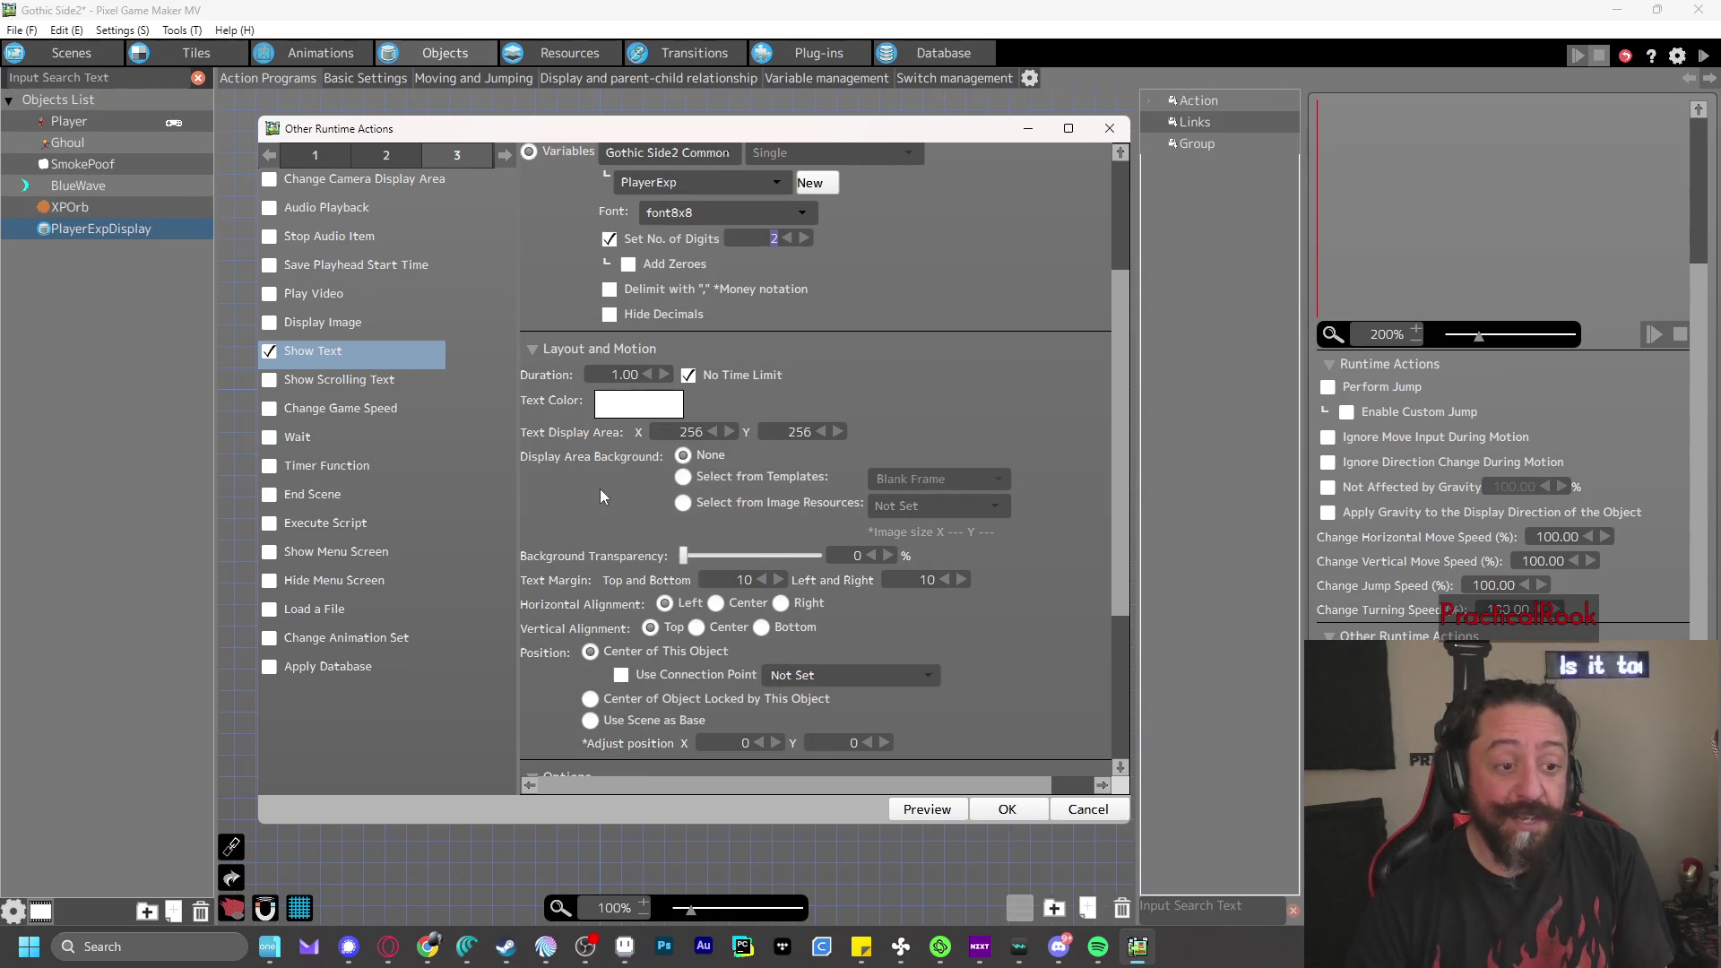
{"action": "scroll", "coordinate": [600, 491], "scroll_direction": "down", "scroll_amount": 1}
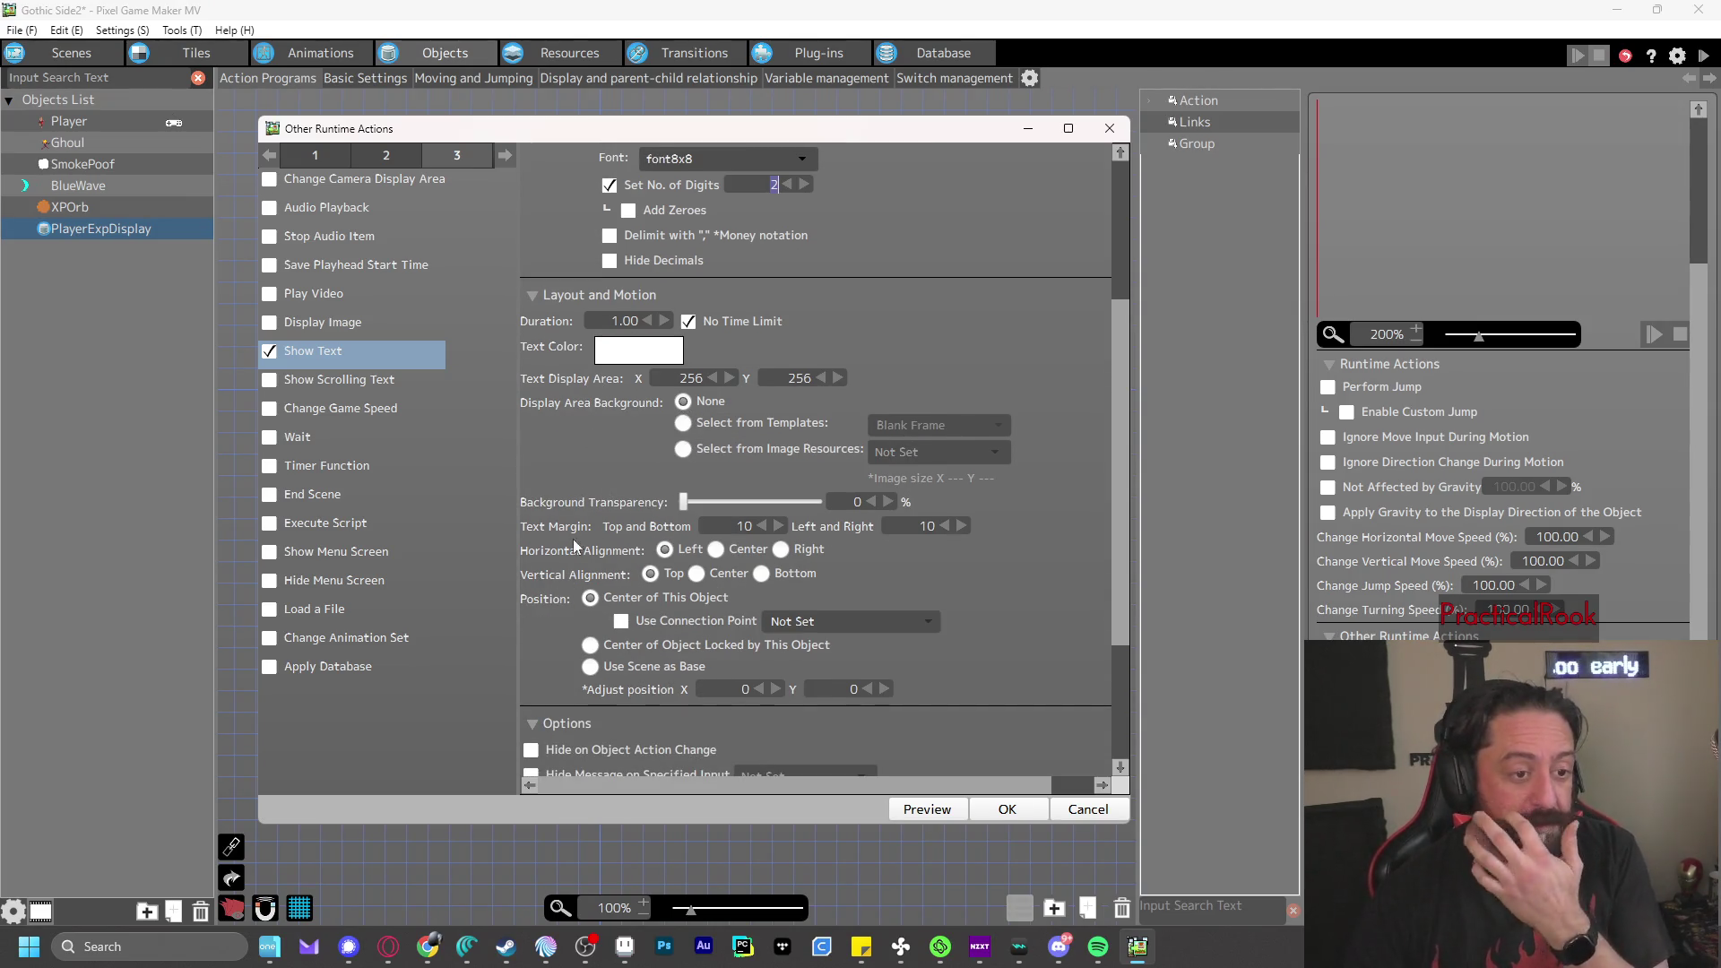
{"action": "scroll", "coordinate": [590, 533], "scroll_direction": "down", "scroll_amount": 3}
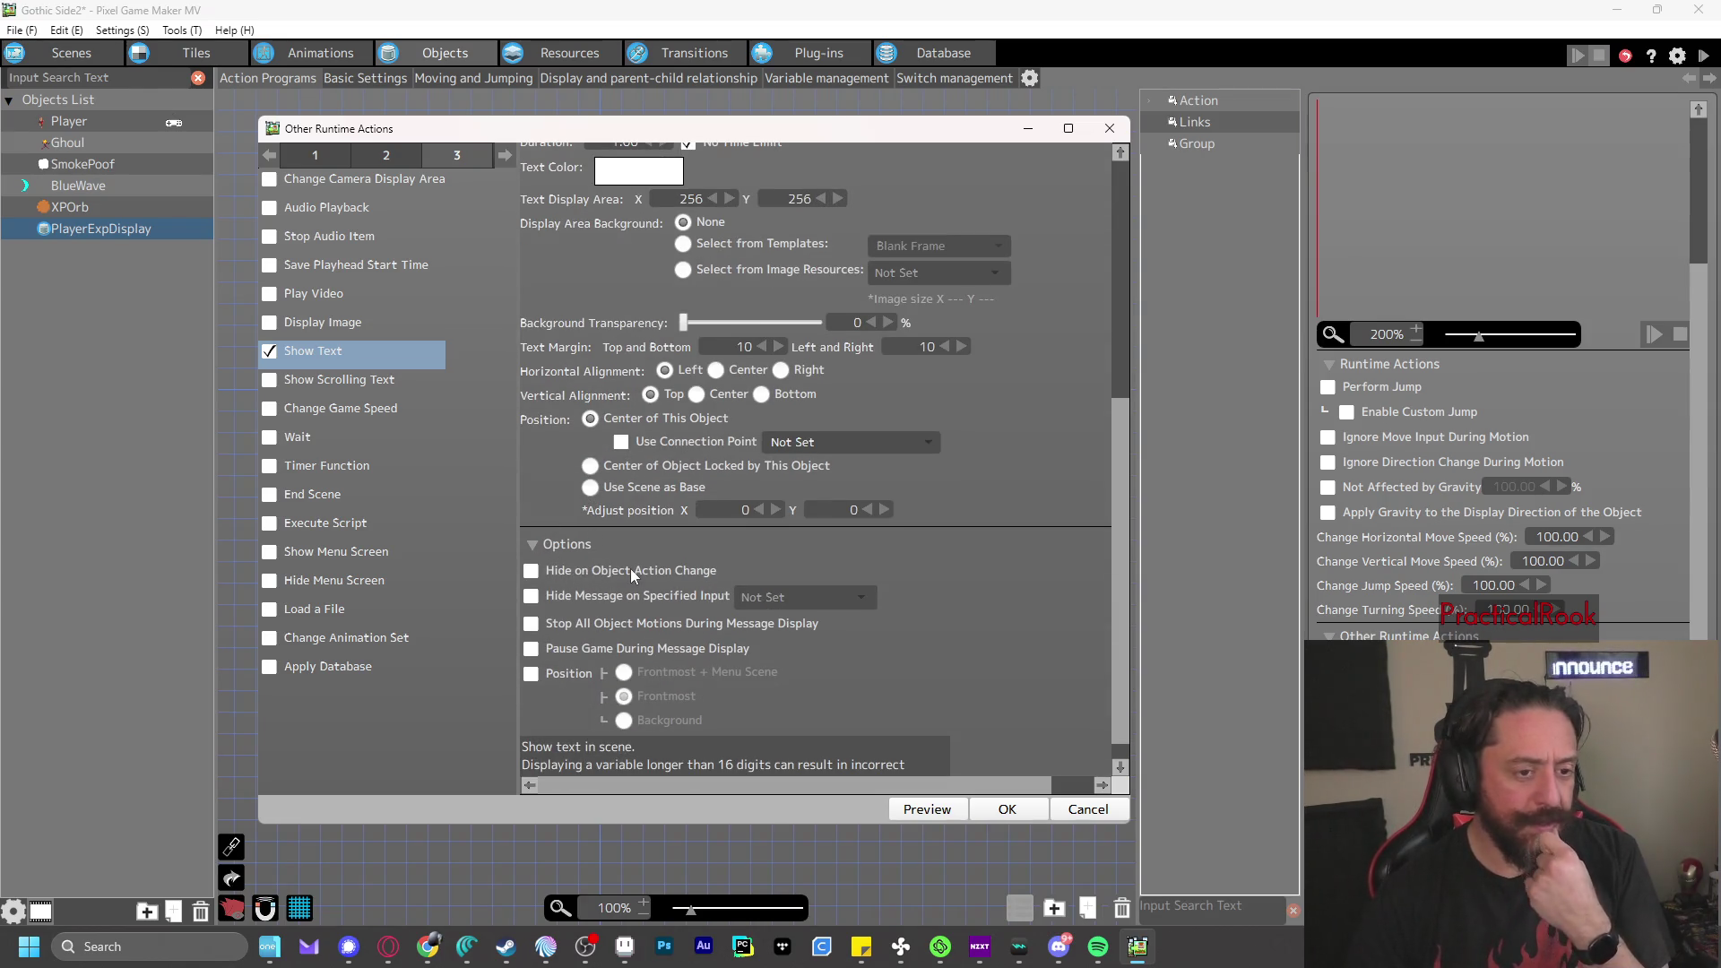
{"action": "scroll", "coordinate": [623, 596], "scroll_direction": "down", "scroll_amount": 1}
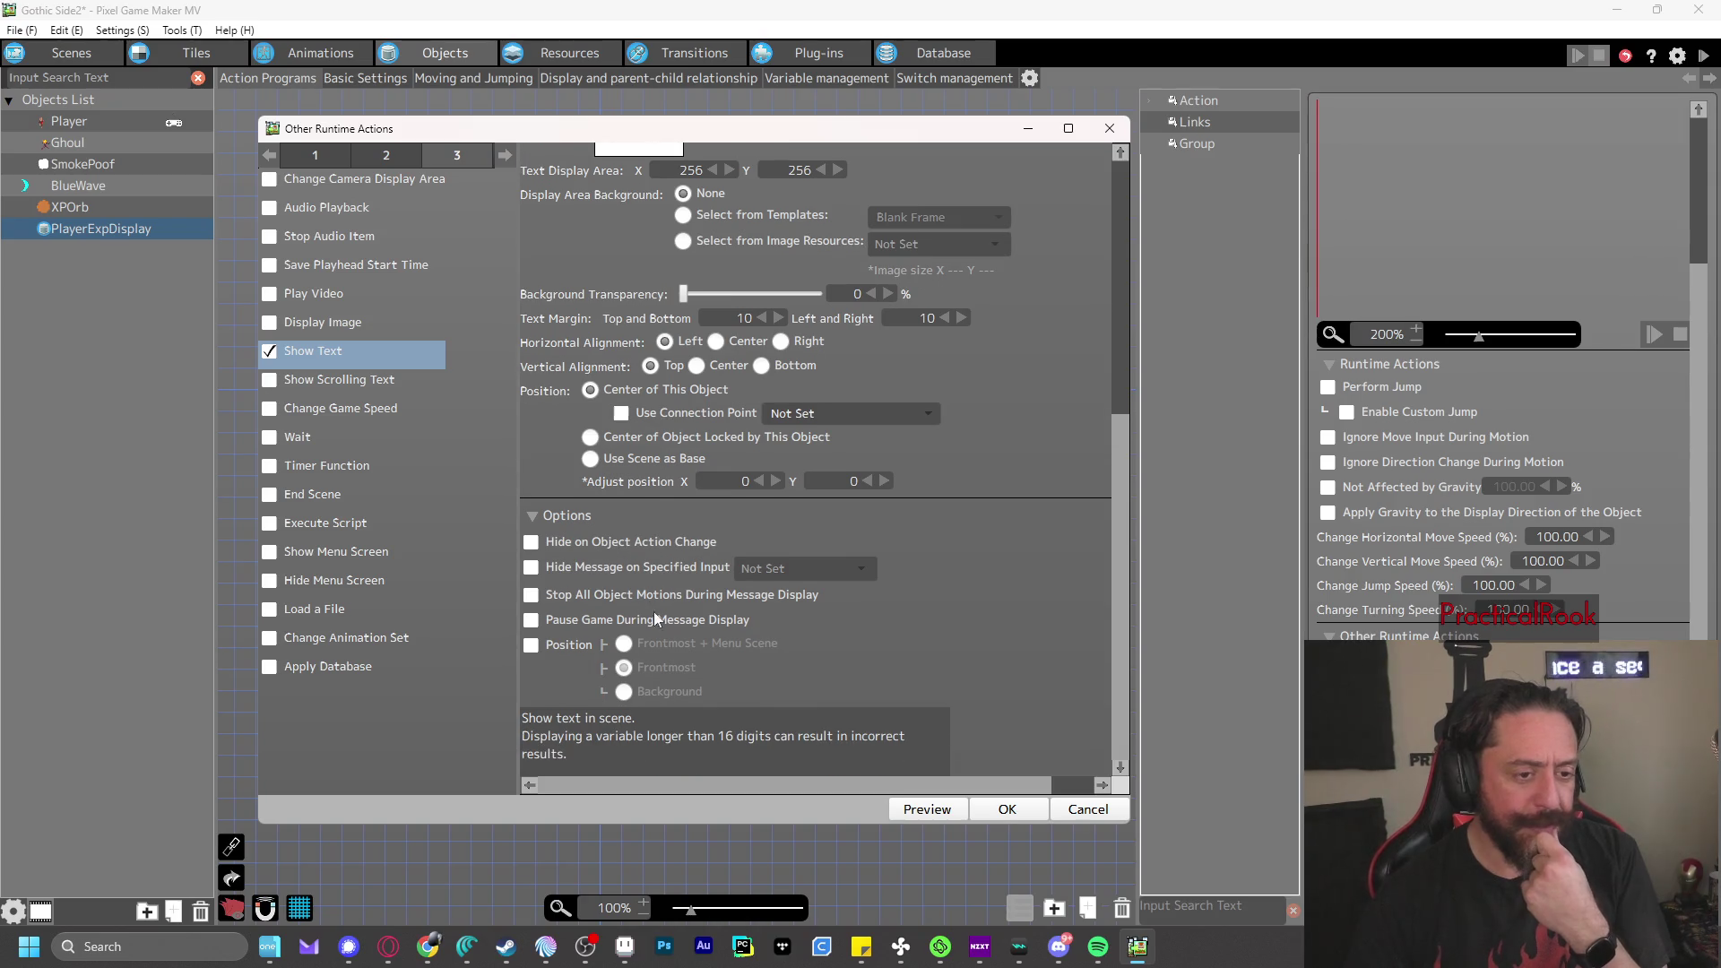
{"action": "left_click", "coordinate": [1004, 806]}
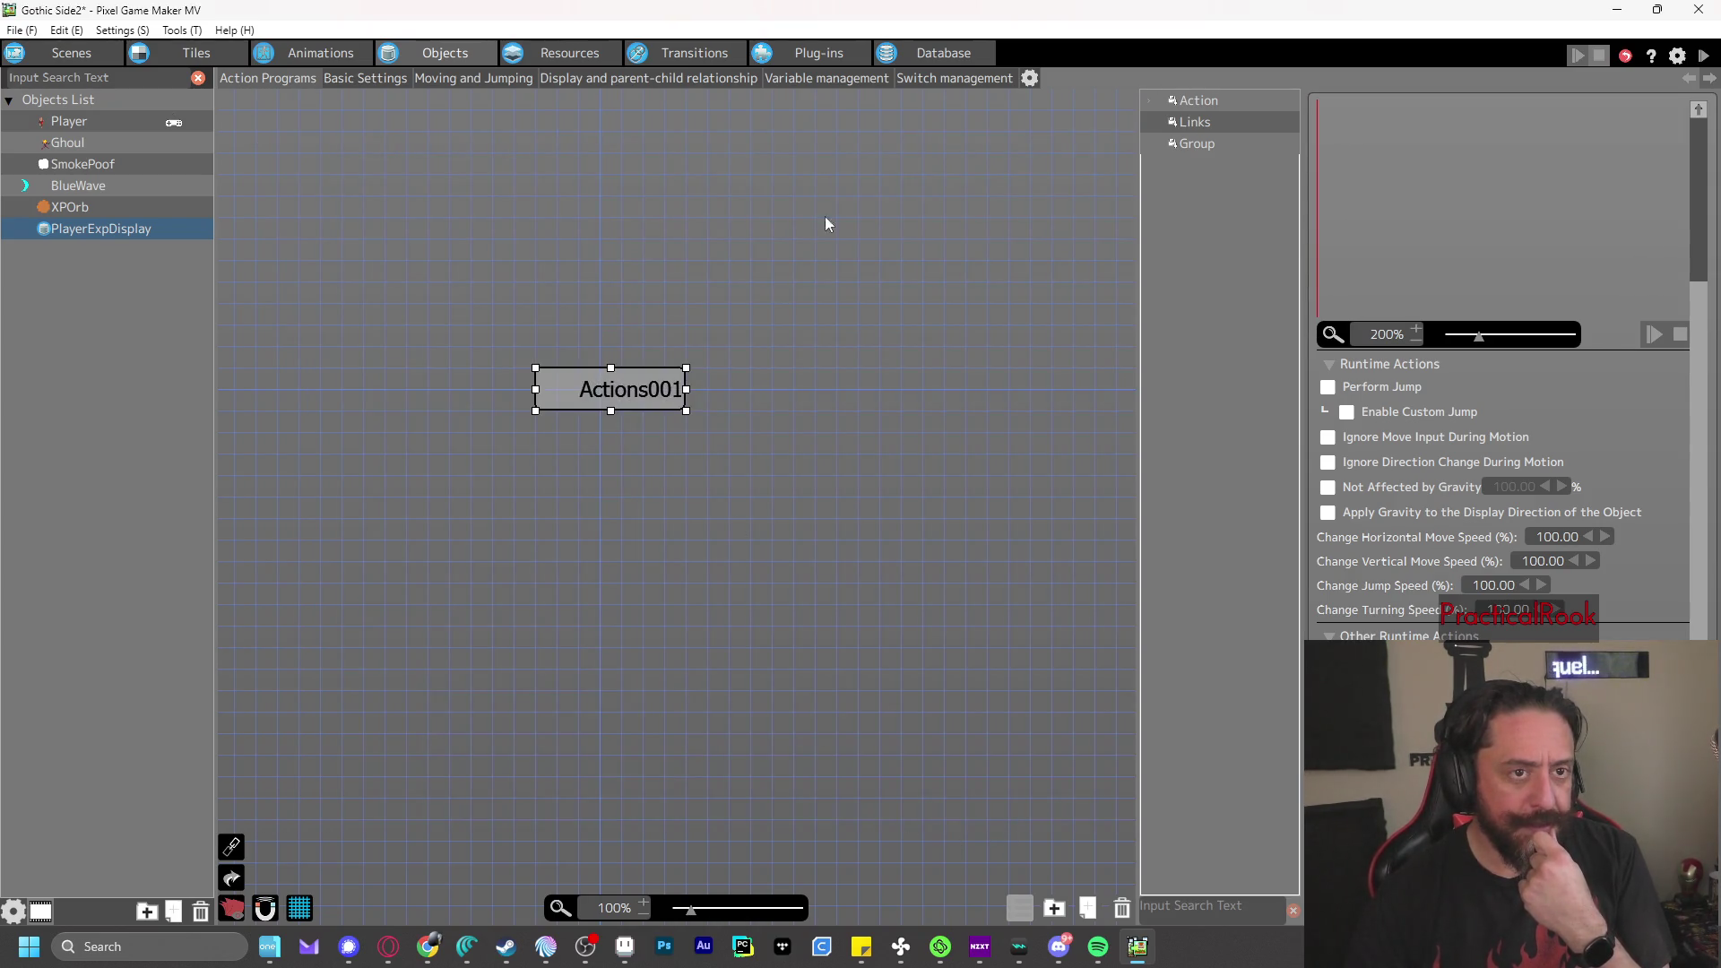
- Place a PlayerExpDisplay above the player in the scene and start a test play
{"action": "left_click", "coordinate": [93, 52]}
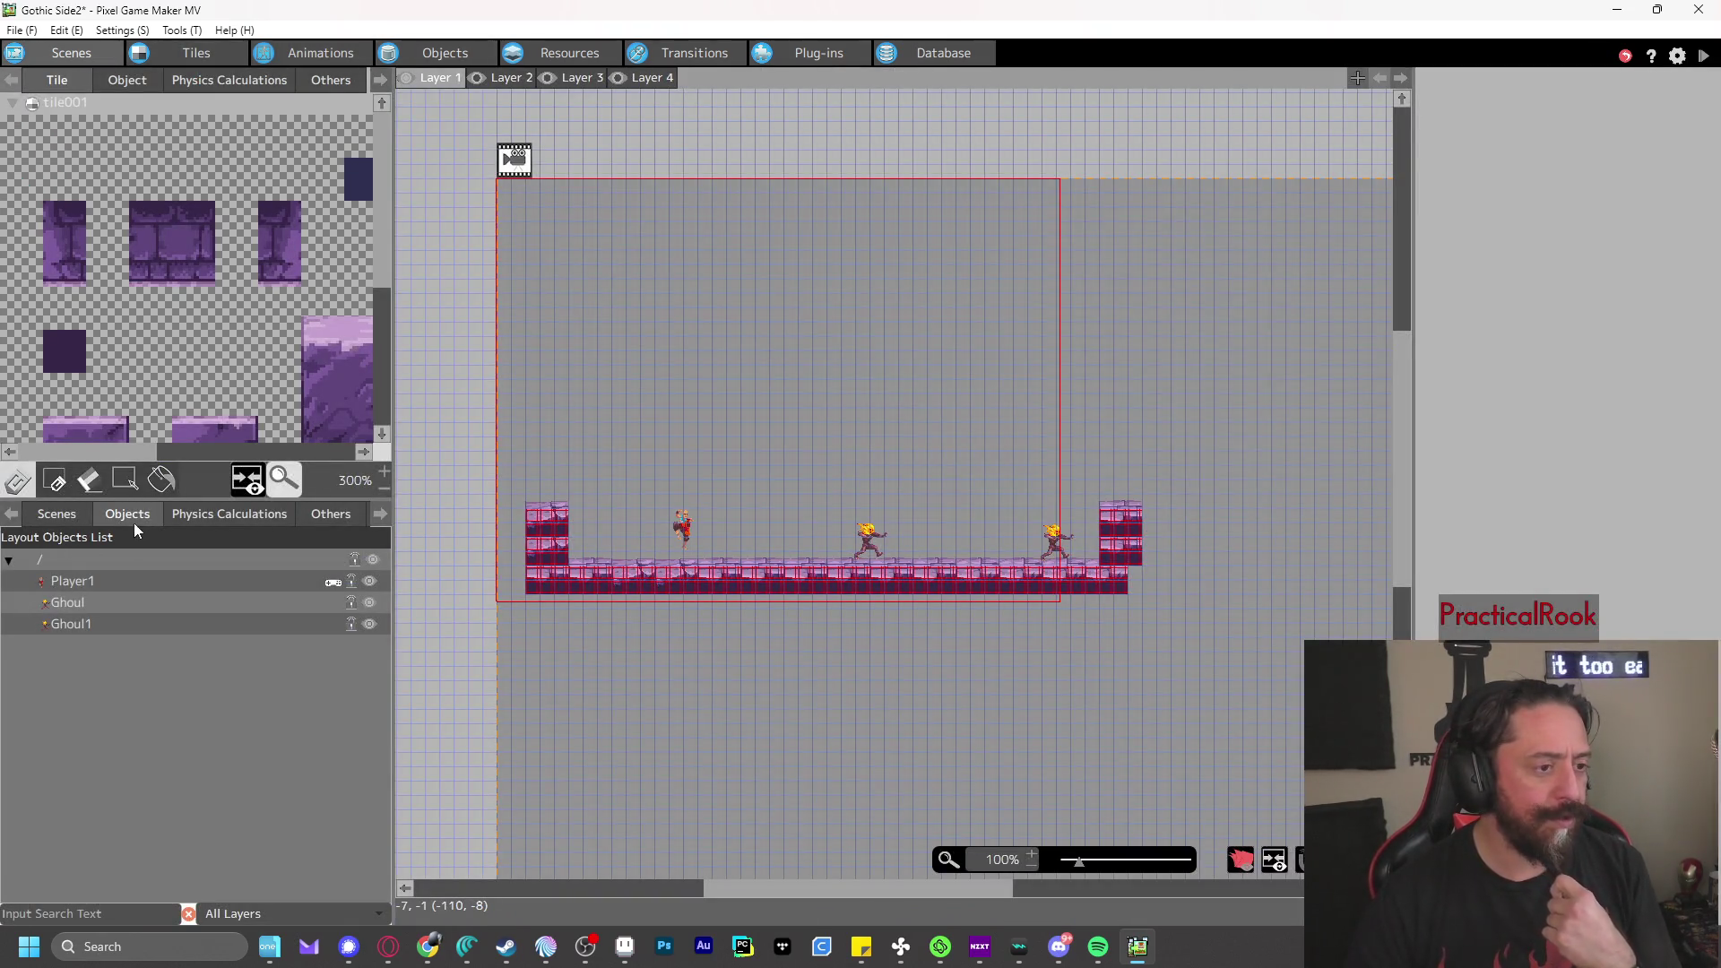
{"action": "left_click", "coordinate": [81, 581]}
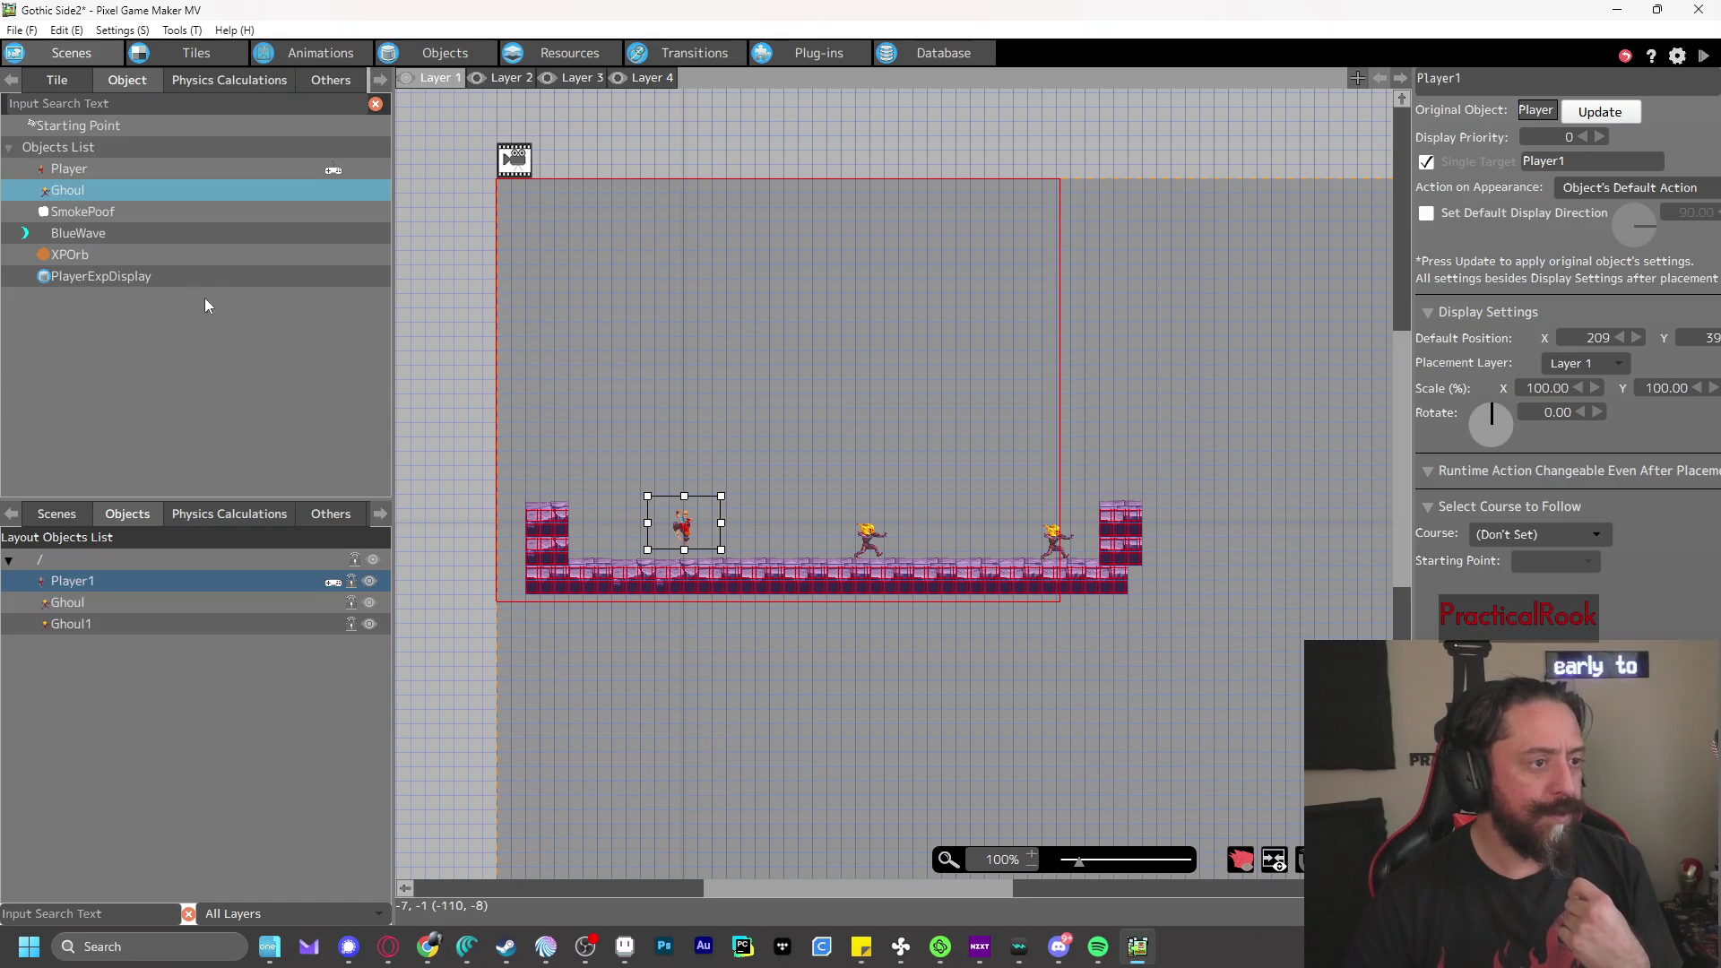
{"action": "left_click", "coordinate": [116, 276]}
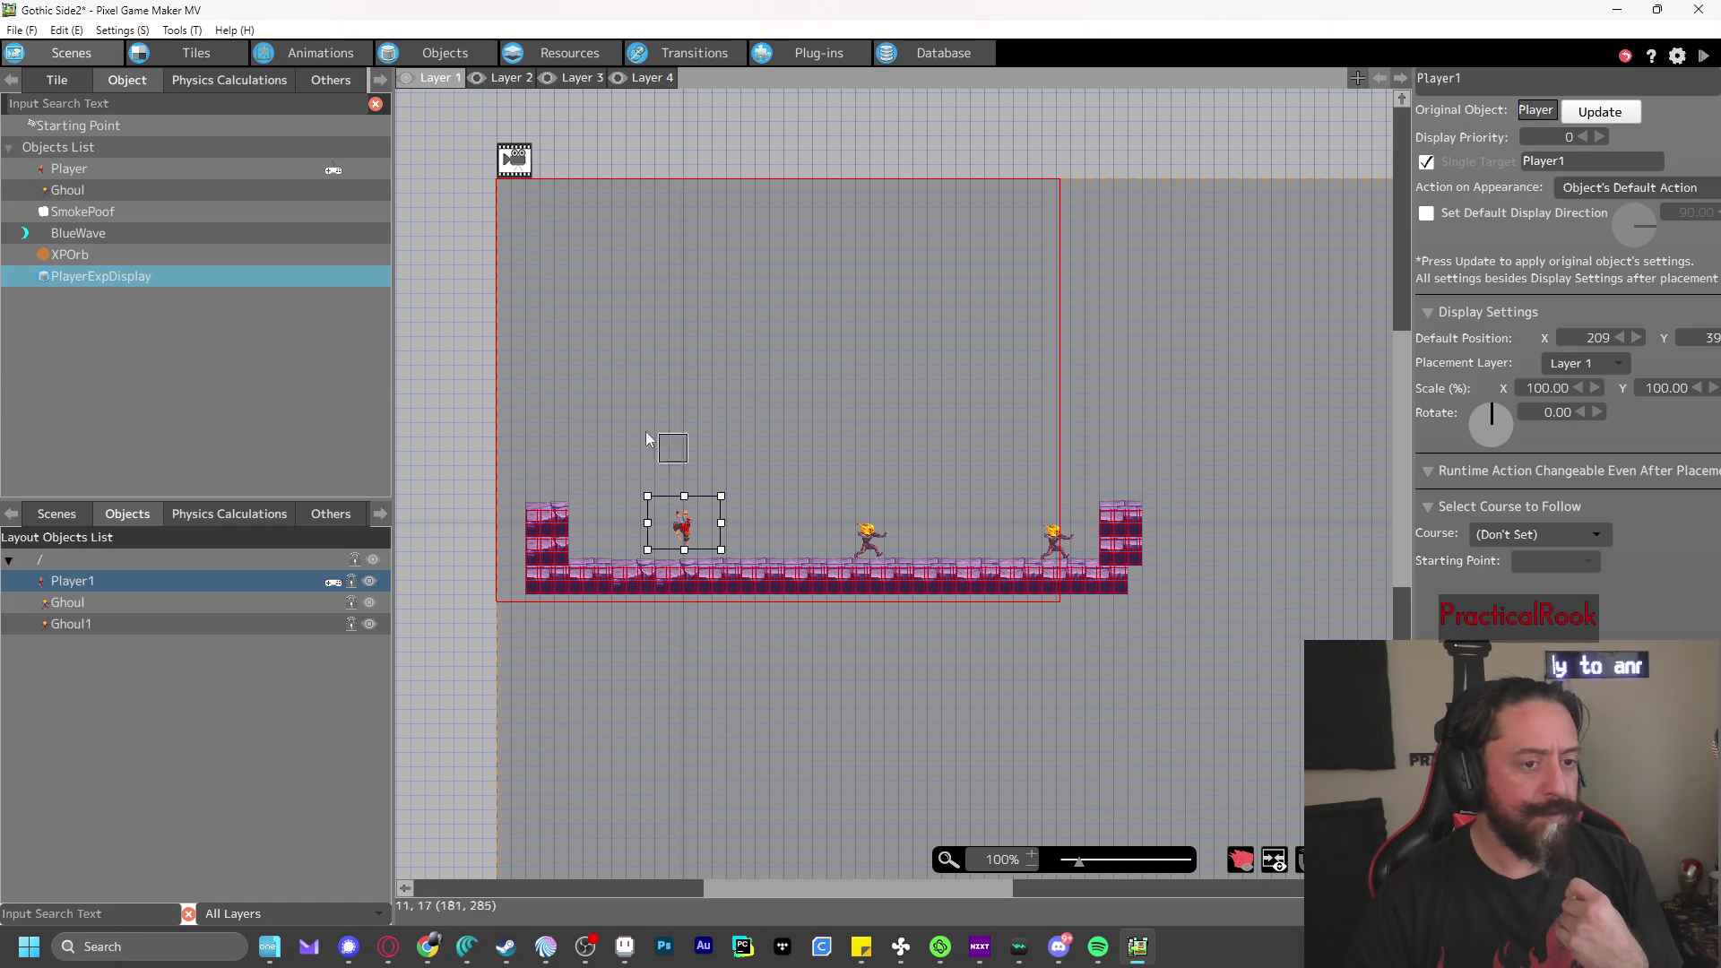
{"action": "left_click", "coordinate": [727, 463]}
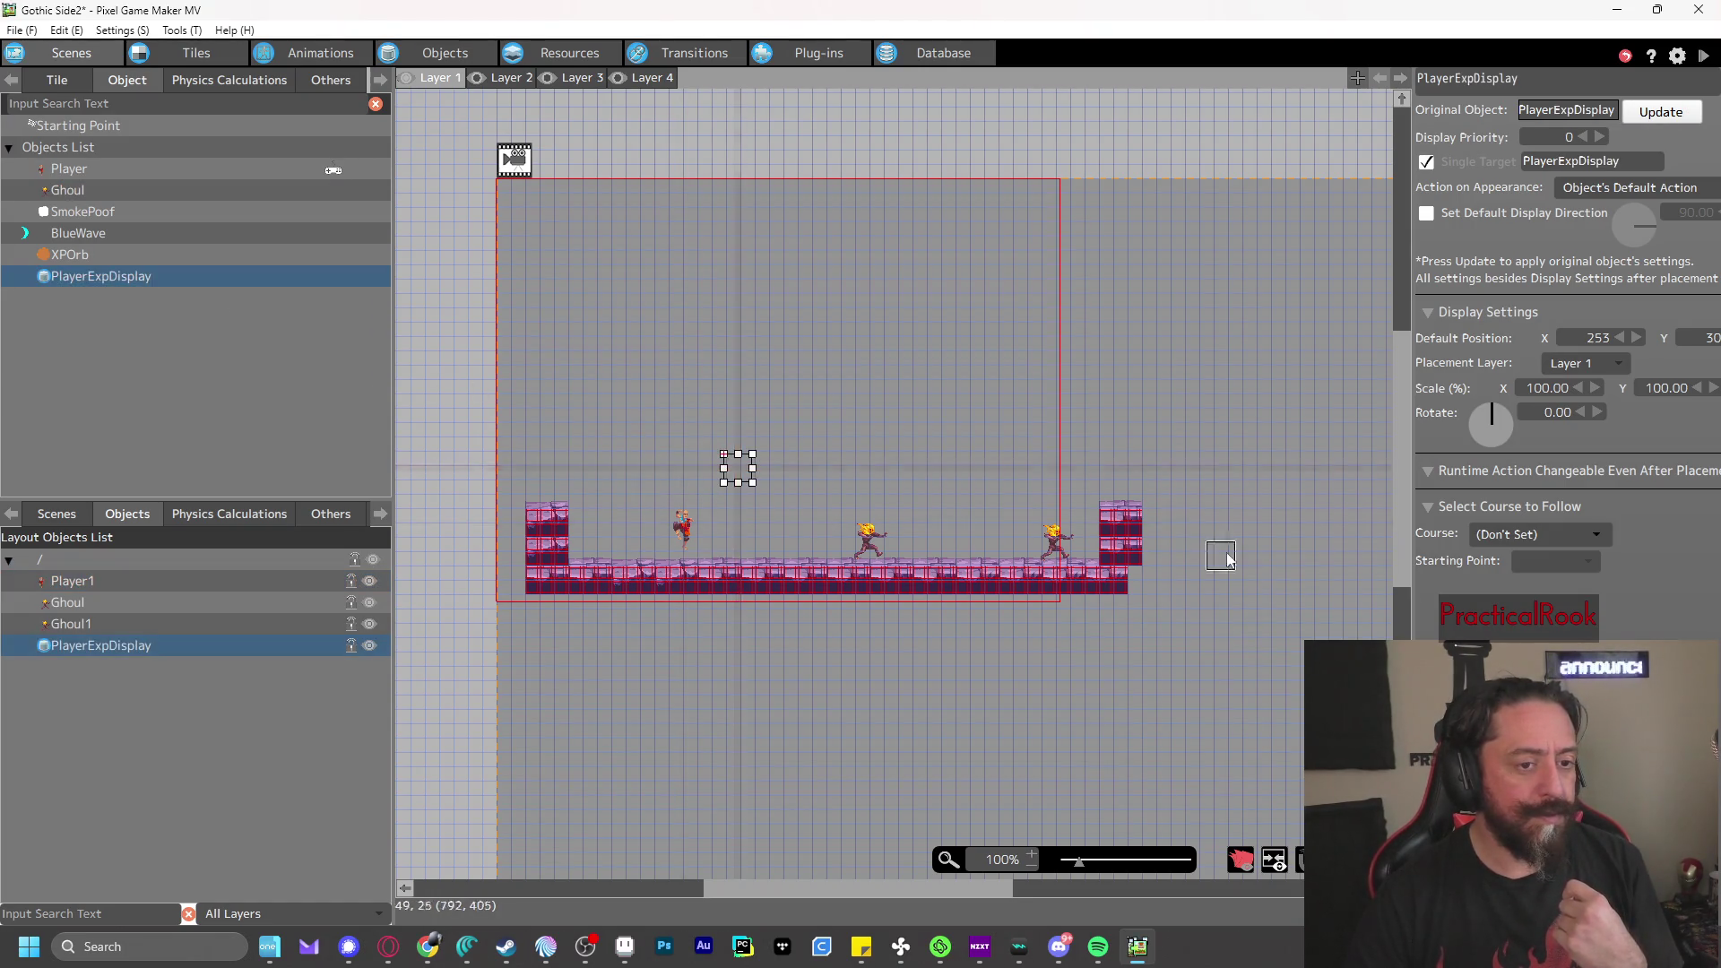
{"action": "left_click", "coordinate": [1698, 61]}
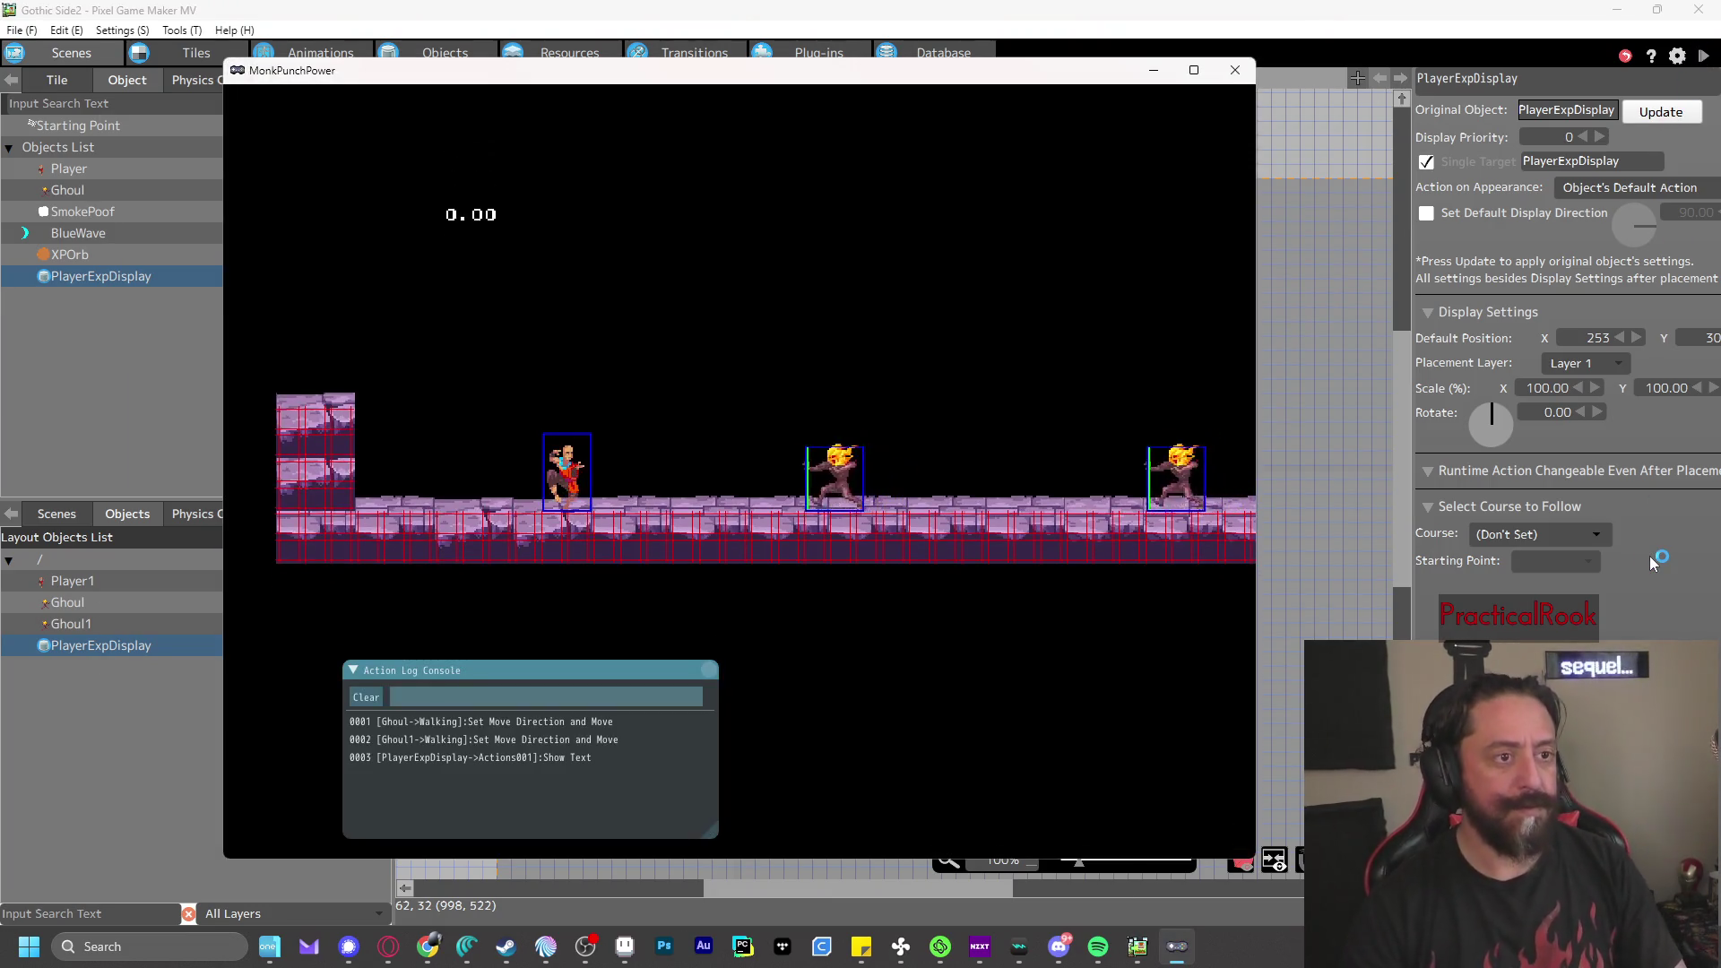
- End the test play, make PlayerExpDisplay's action Not Affected by Gravity, and replay
{"action": "key", "text": "z"}
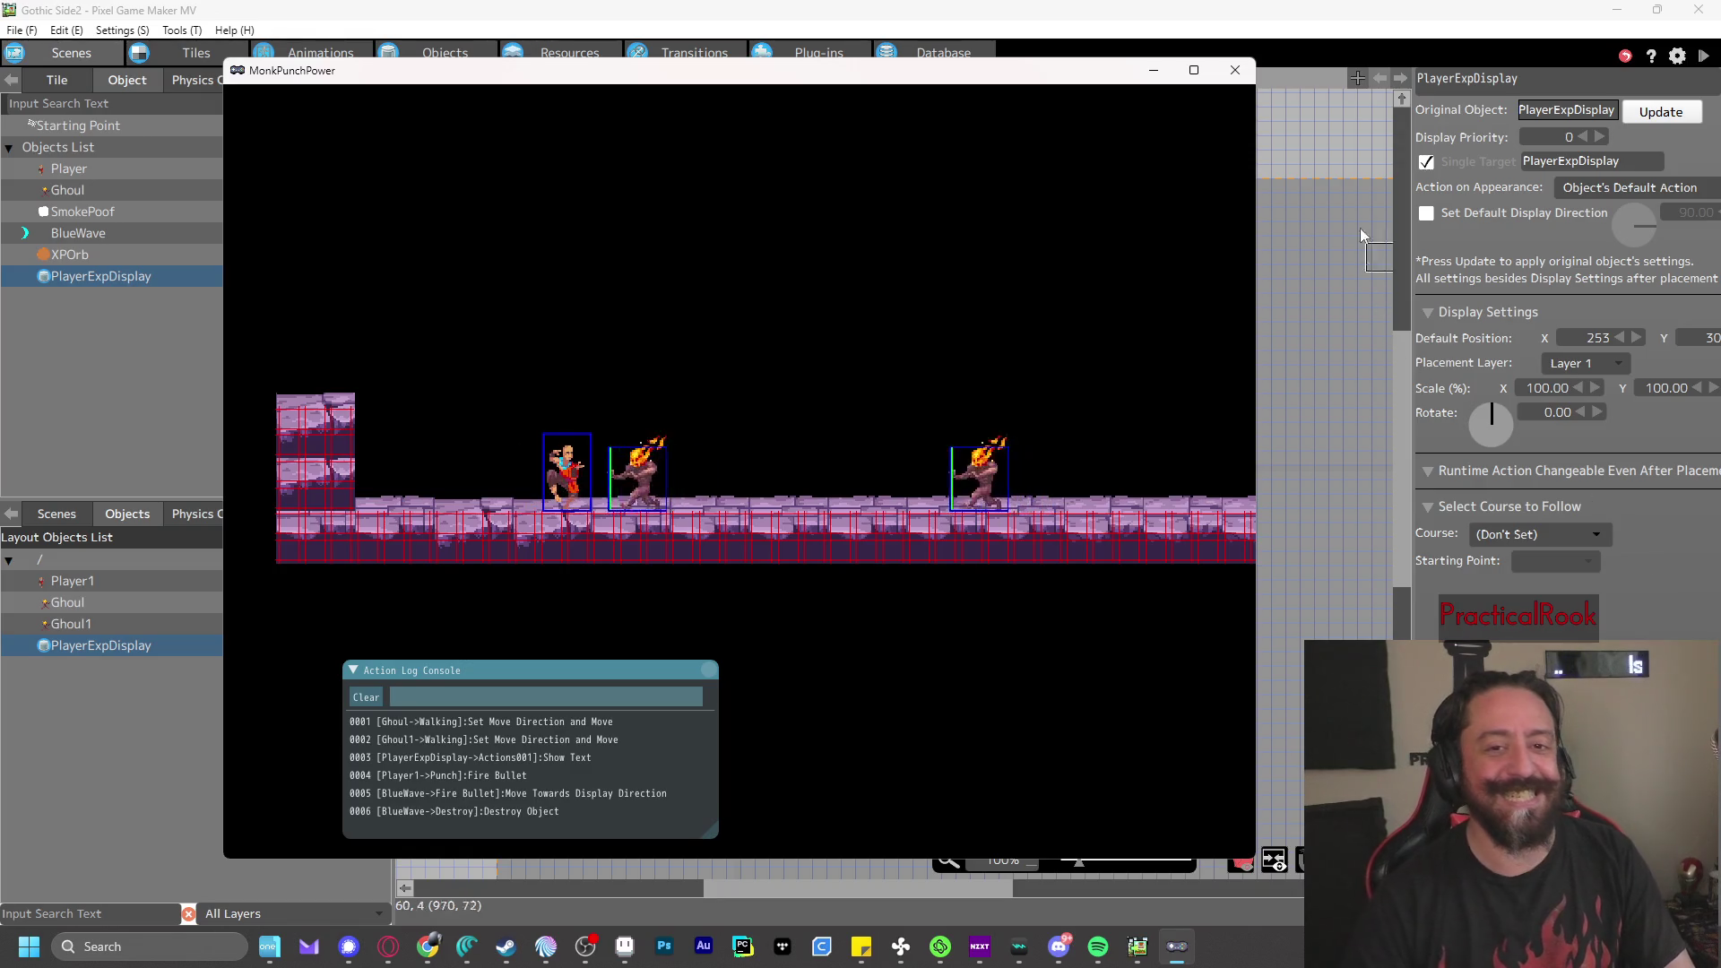
{"action": "key", "text": "Escape"}
{"action": "left_click", "coordinate": [445, 52]}
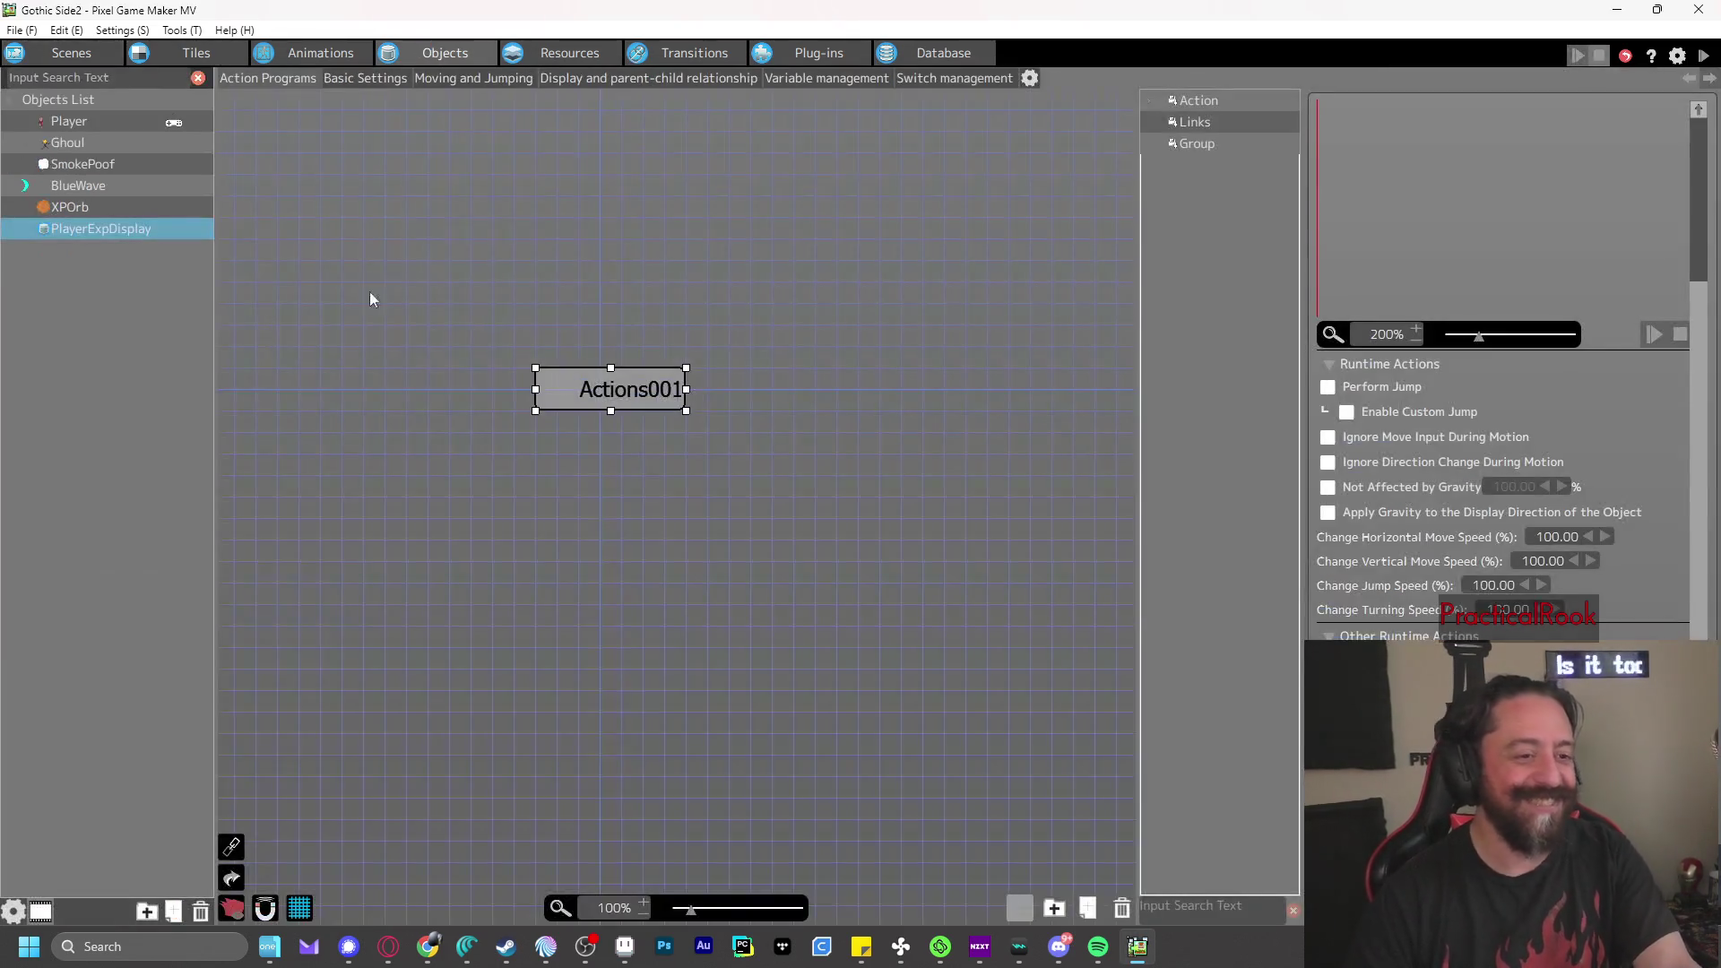
{"action": "left_click", "coordinate": [593, 389]}
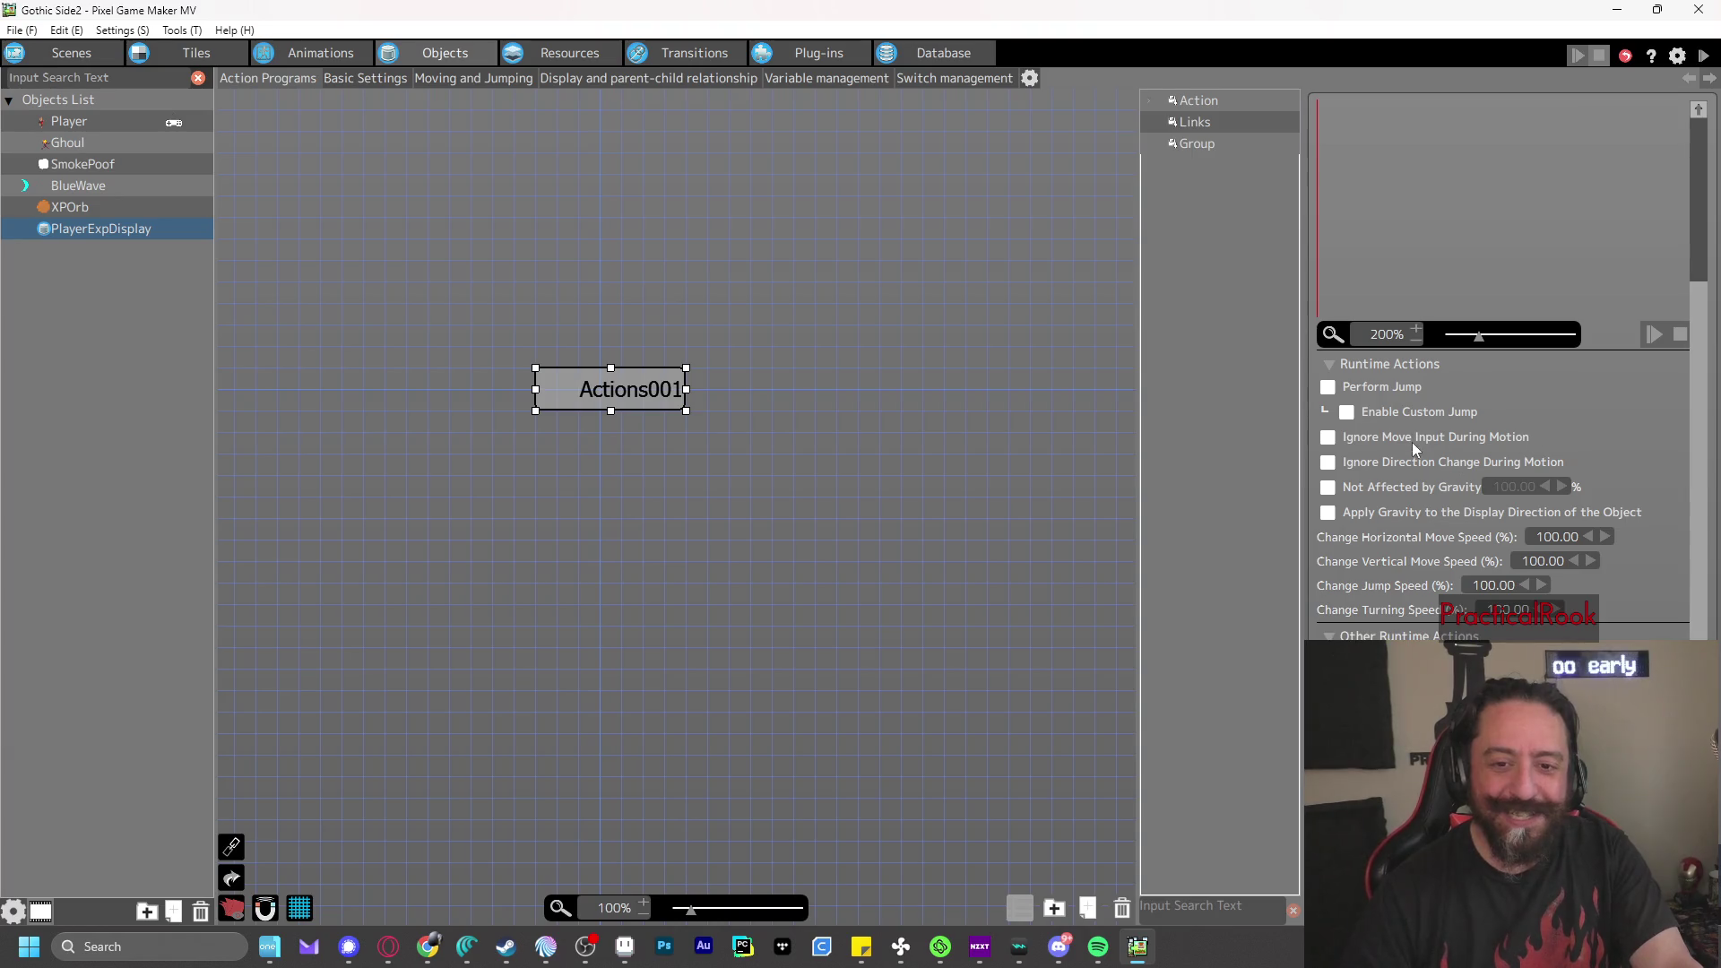
{"action": "left_click", "coordinate": [1327, 486]}
{"action": "left_click", "coordinate": [1702, 54]}
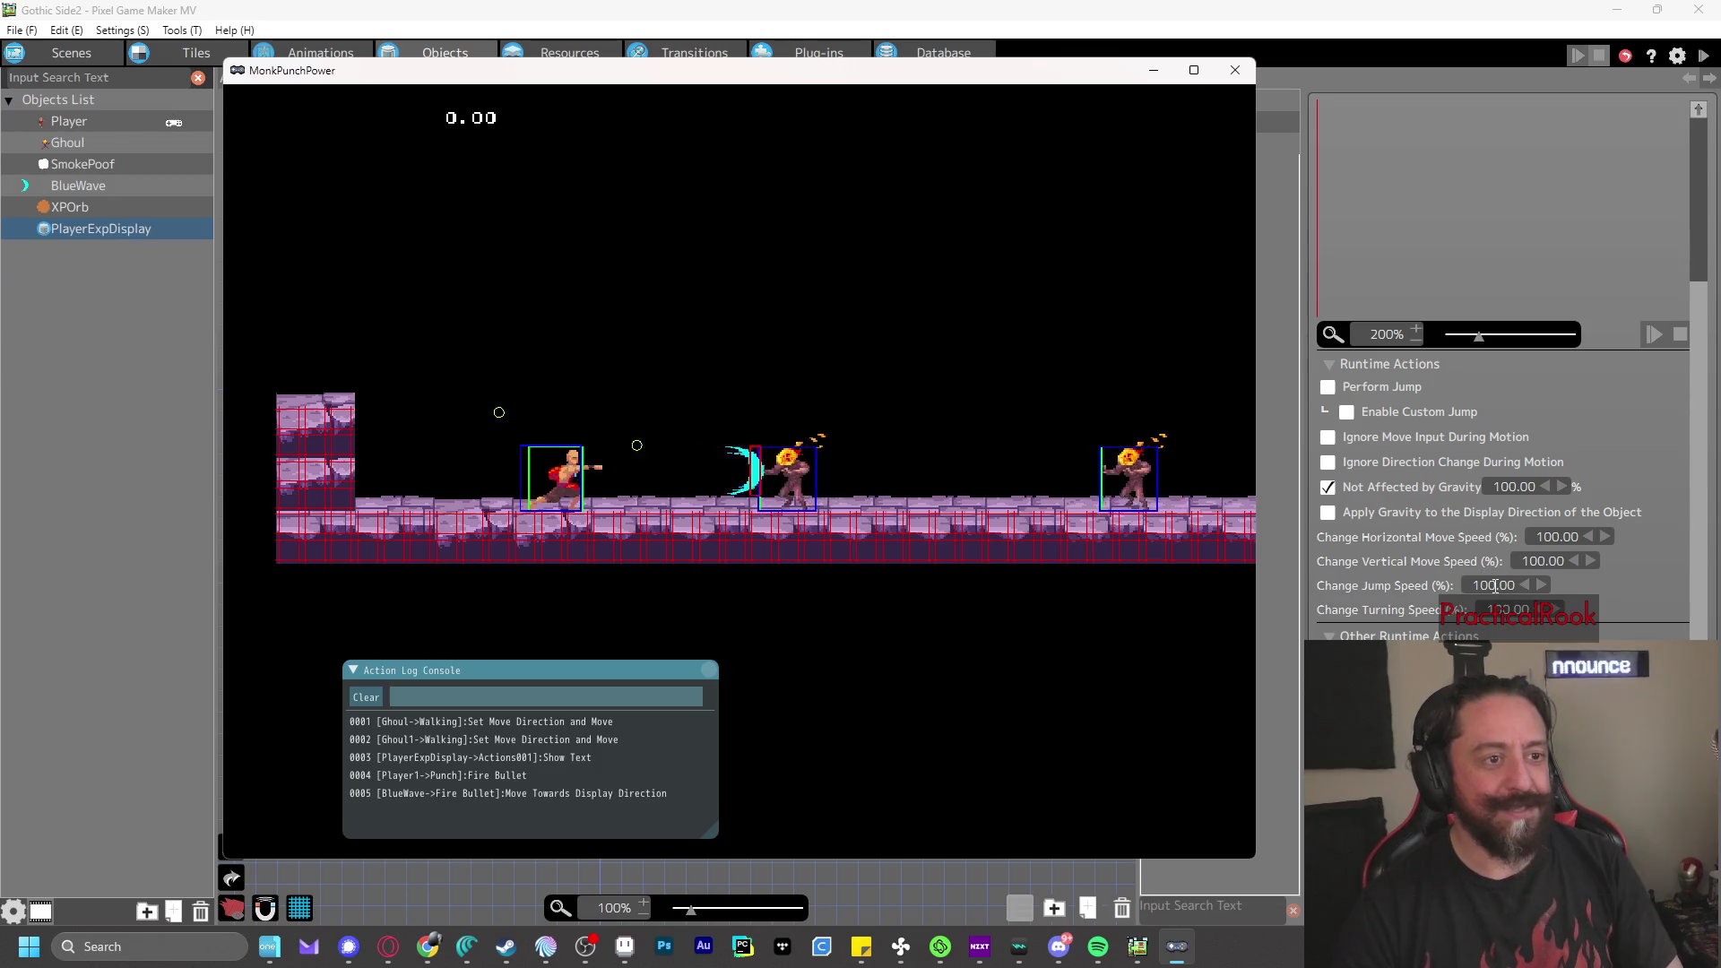
- Punch the Ghouls with Z until destroyed, then walk right to collect the XP orbs
{"action": "key", "text": "z"}
{"action": "key", "text": "z"}
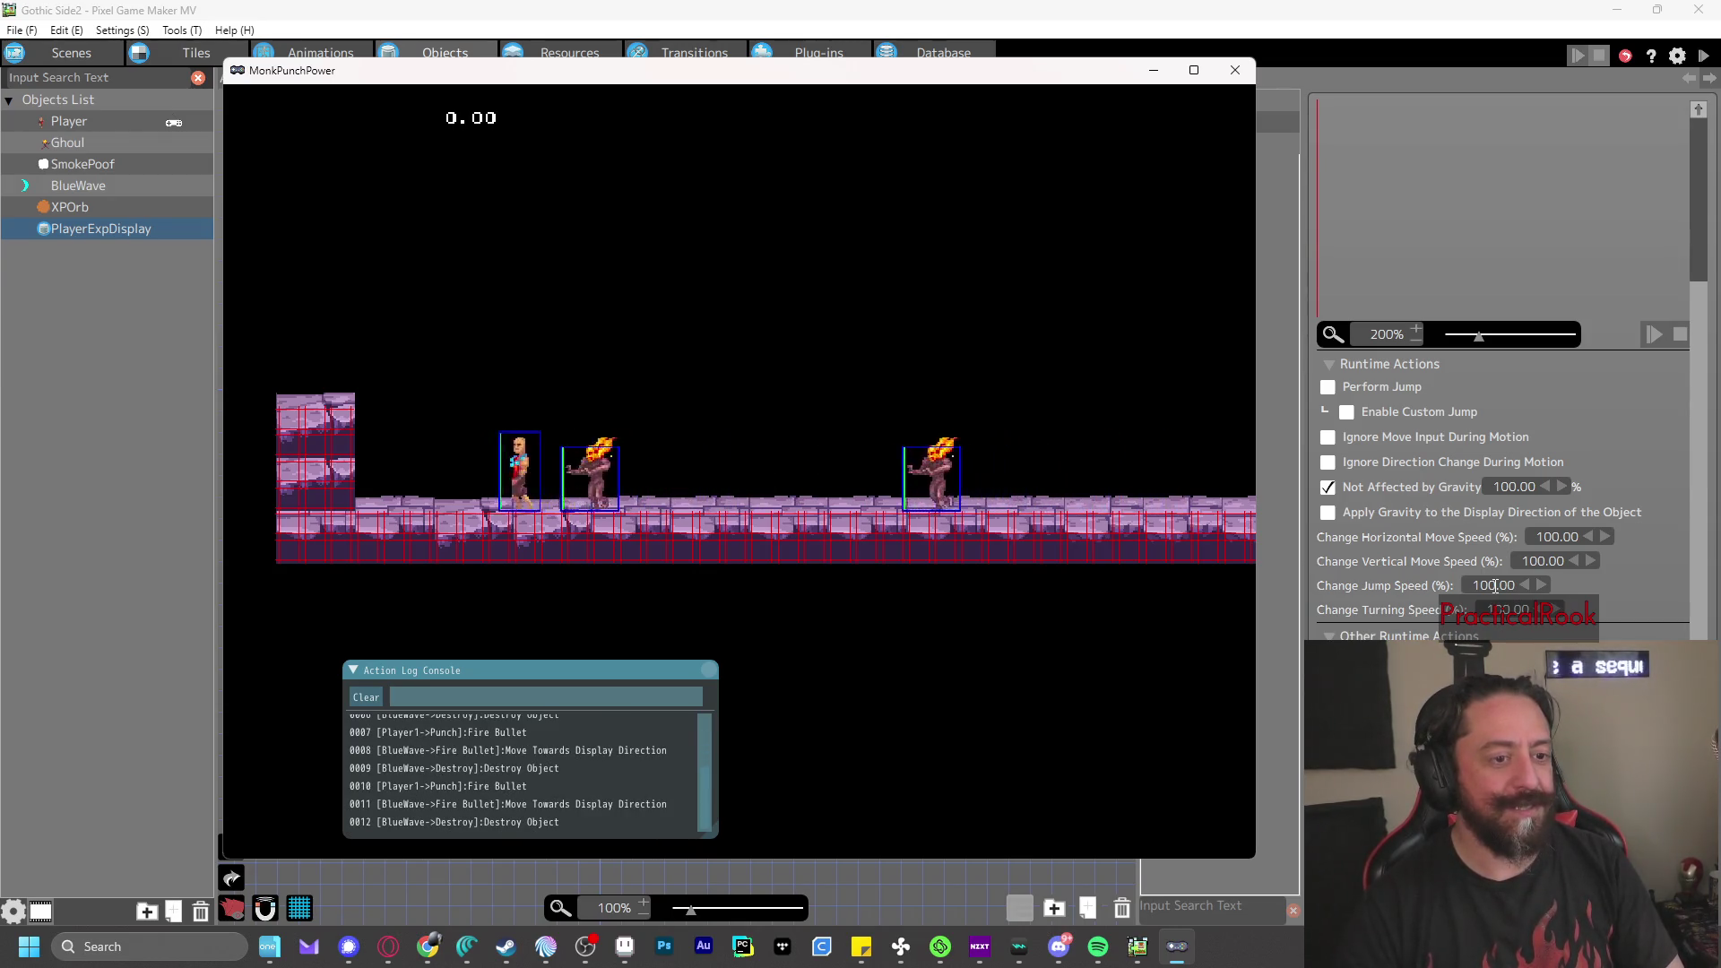
{"action": "key", "text": "z"}
{"action": "key", "text": "z"}
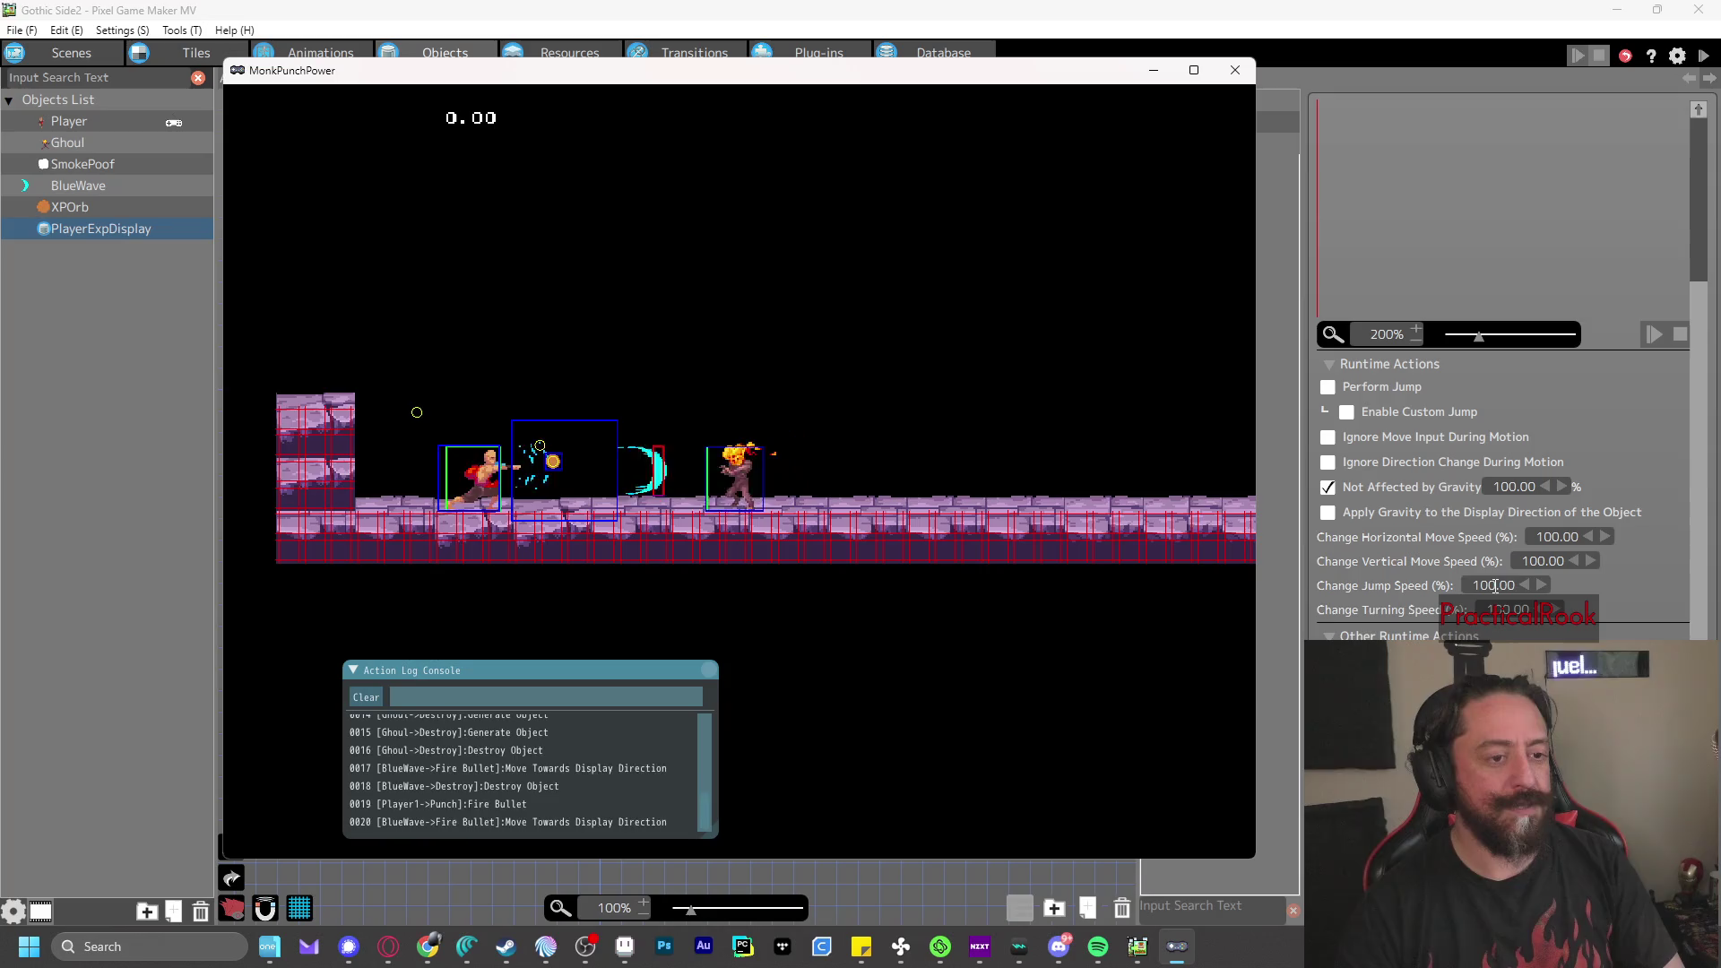
{"action": "key", "text": "z"}
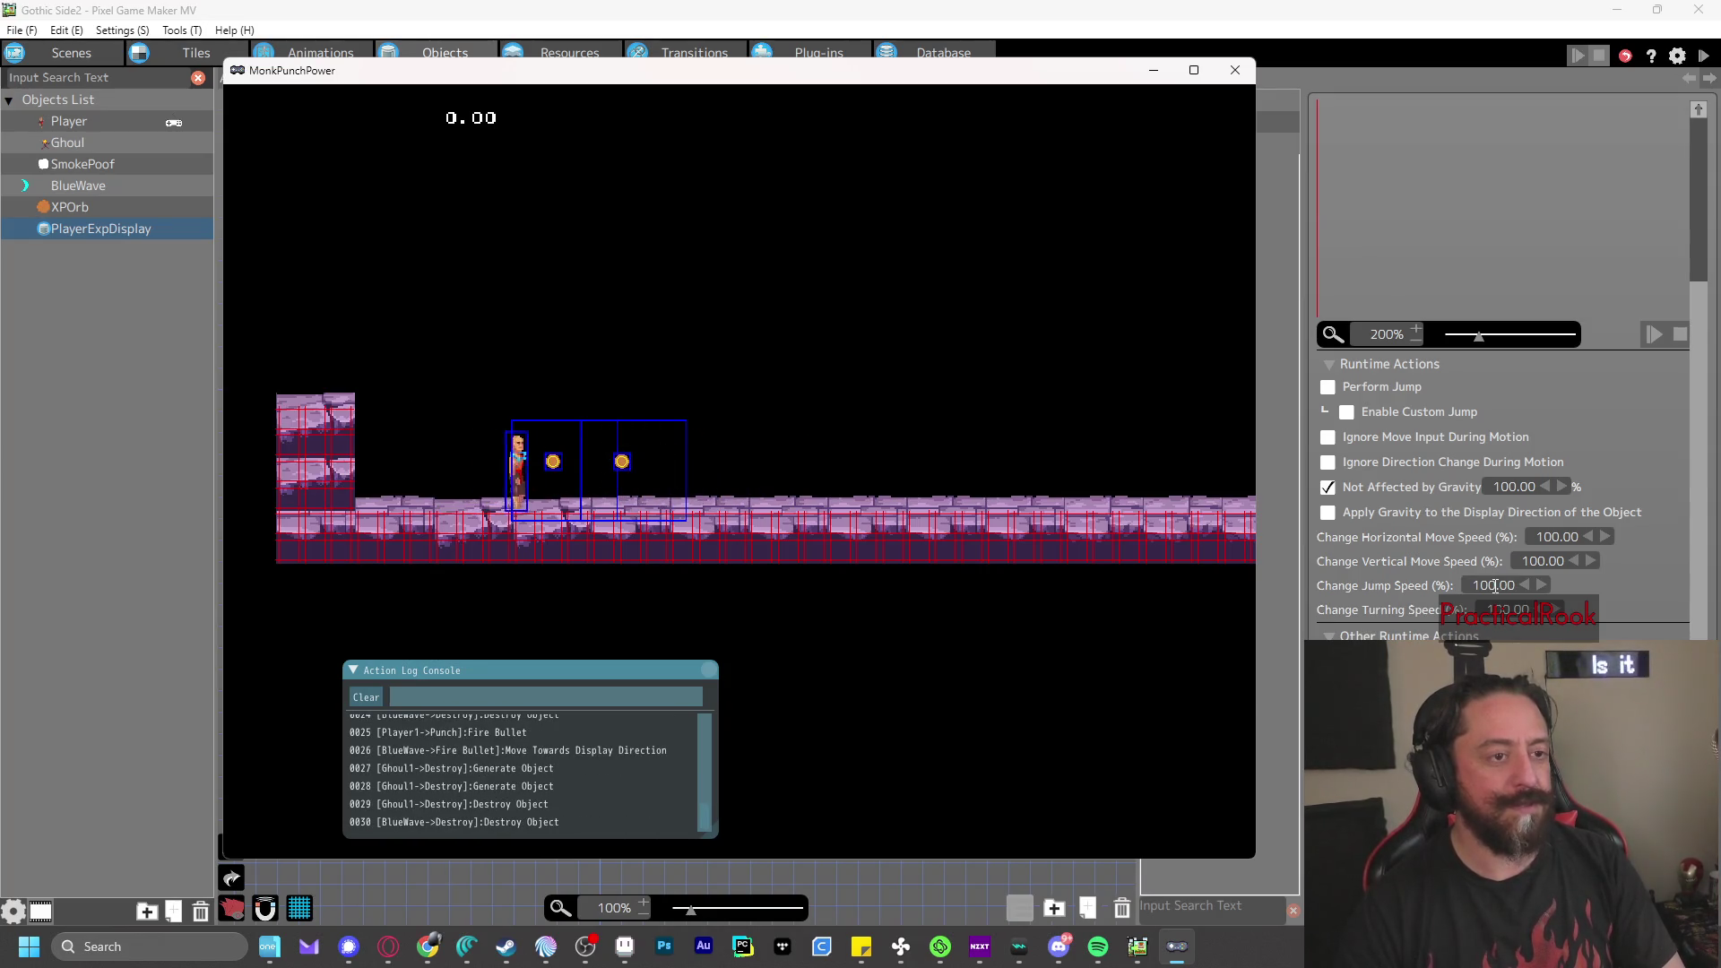
{"action": "key", "text": "Right"}
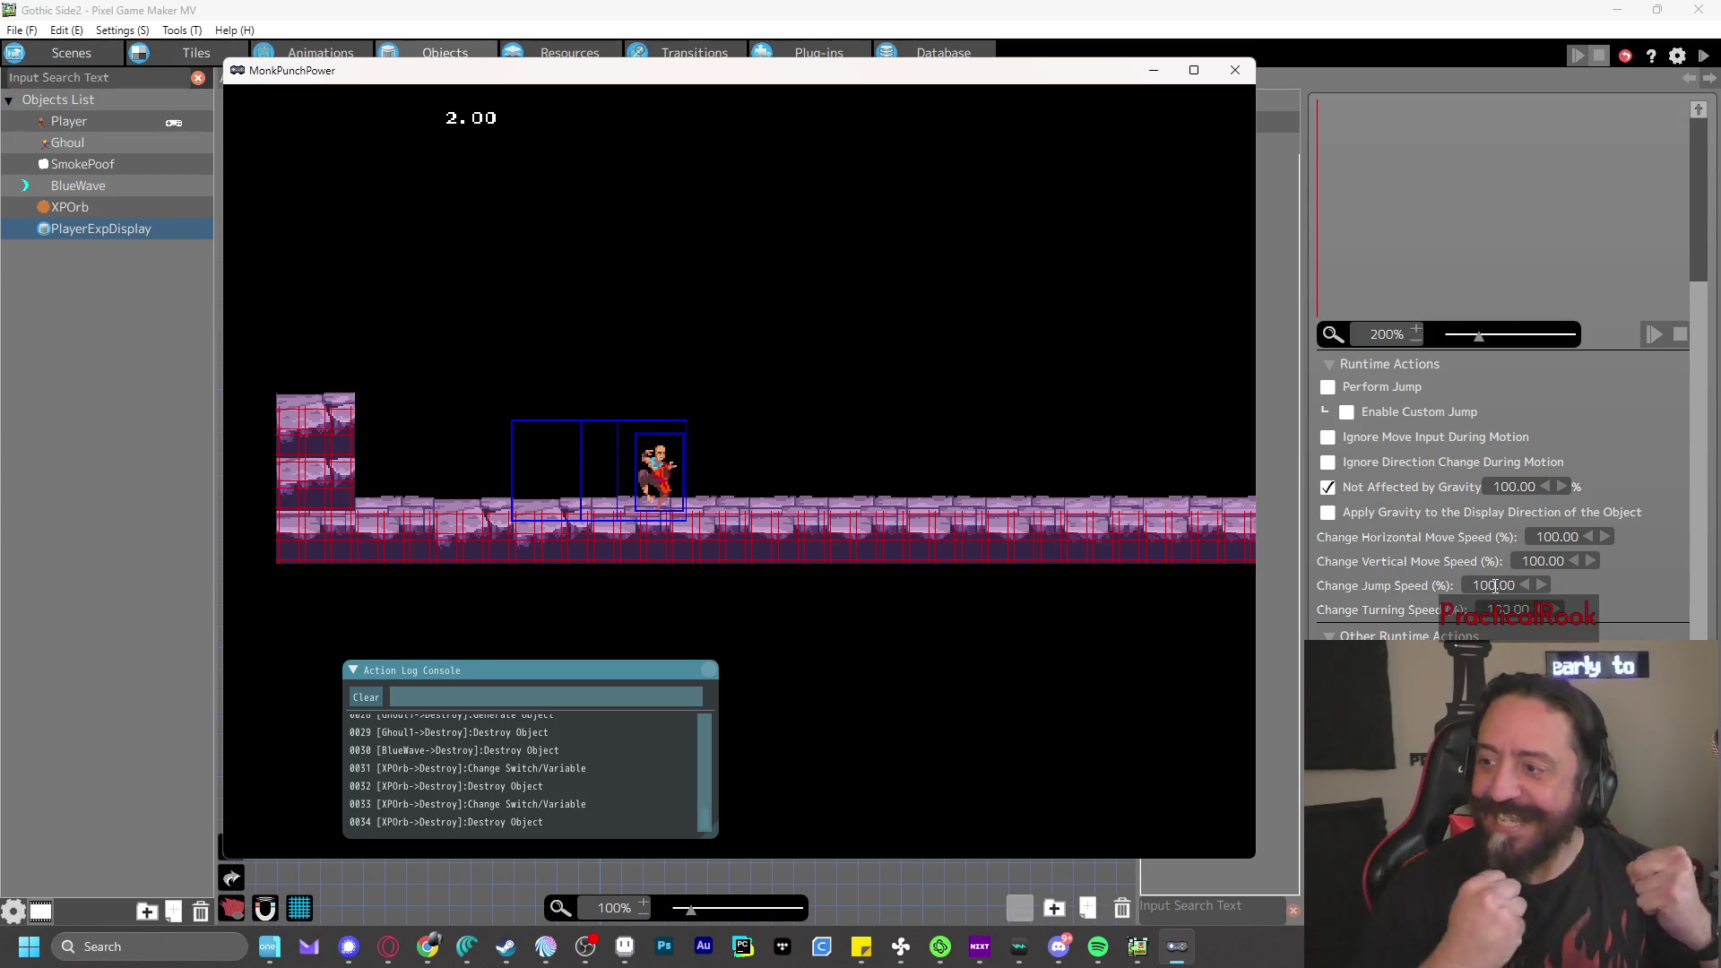
- Close the test play window
{"action": "left_click", "coordinate": [1235, 70]}
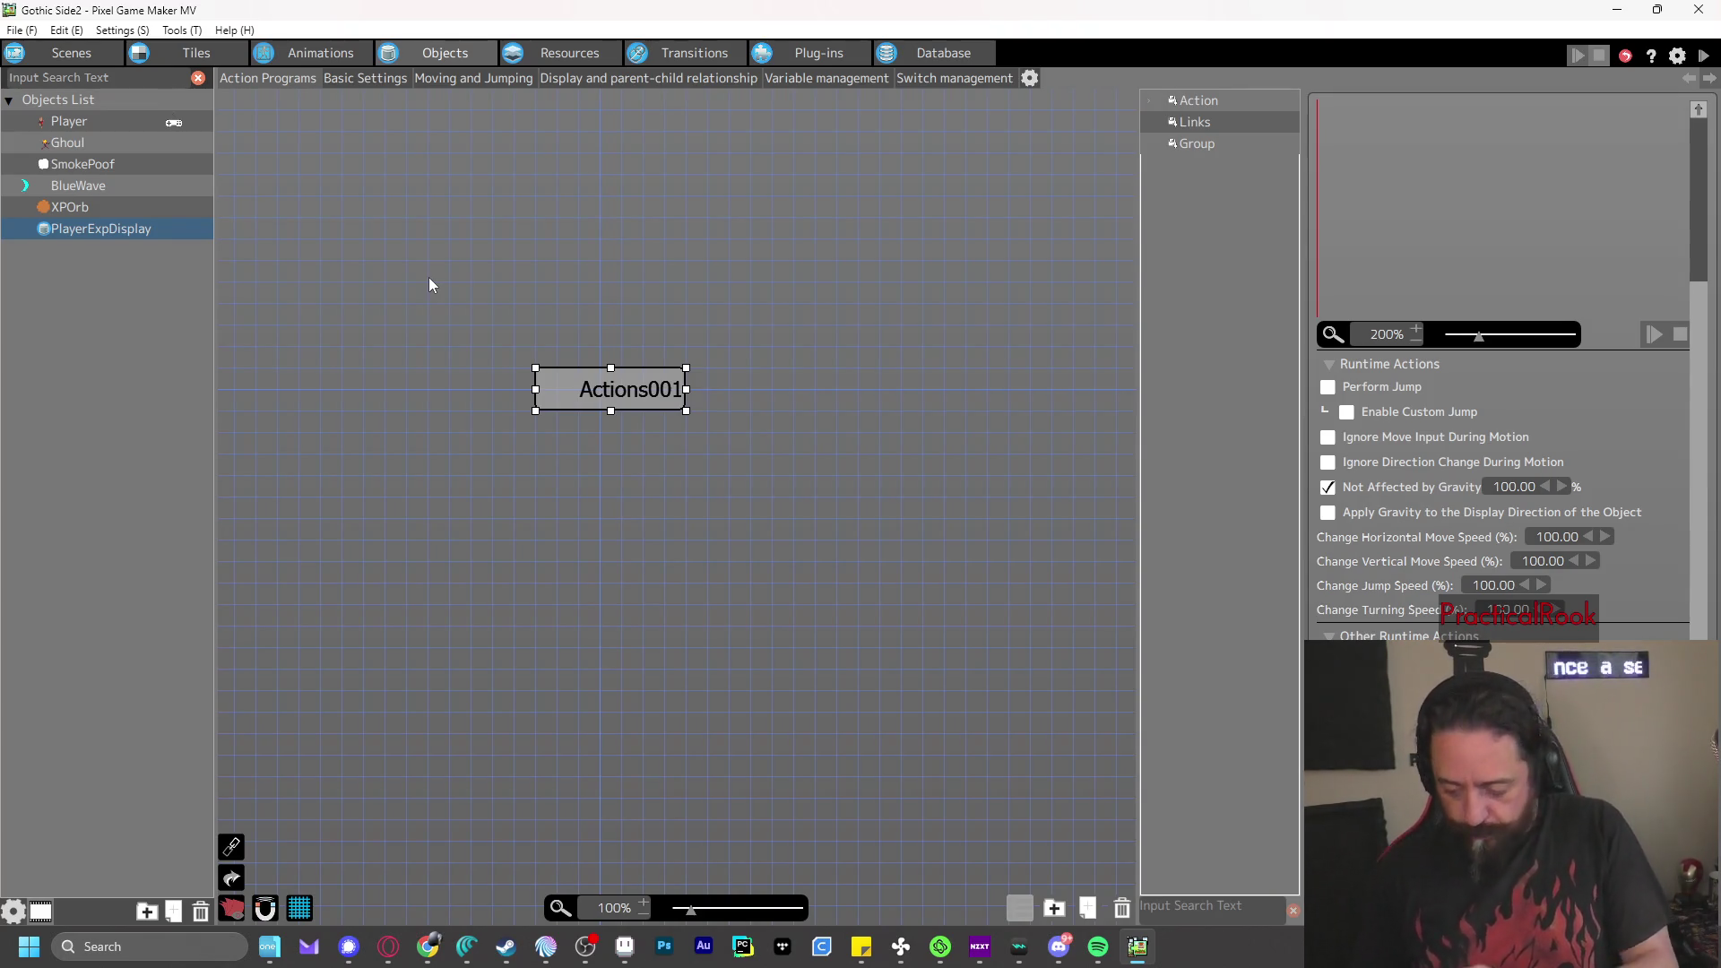
- Return to the Scenes editor and list the scenes: menu scene and Scene 1
{"action": "left_click", "coordinate": [90, 50]}
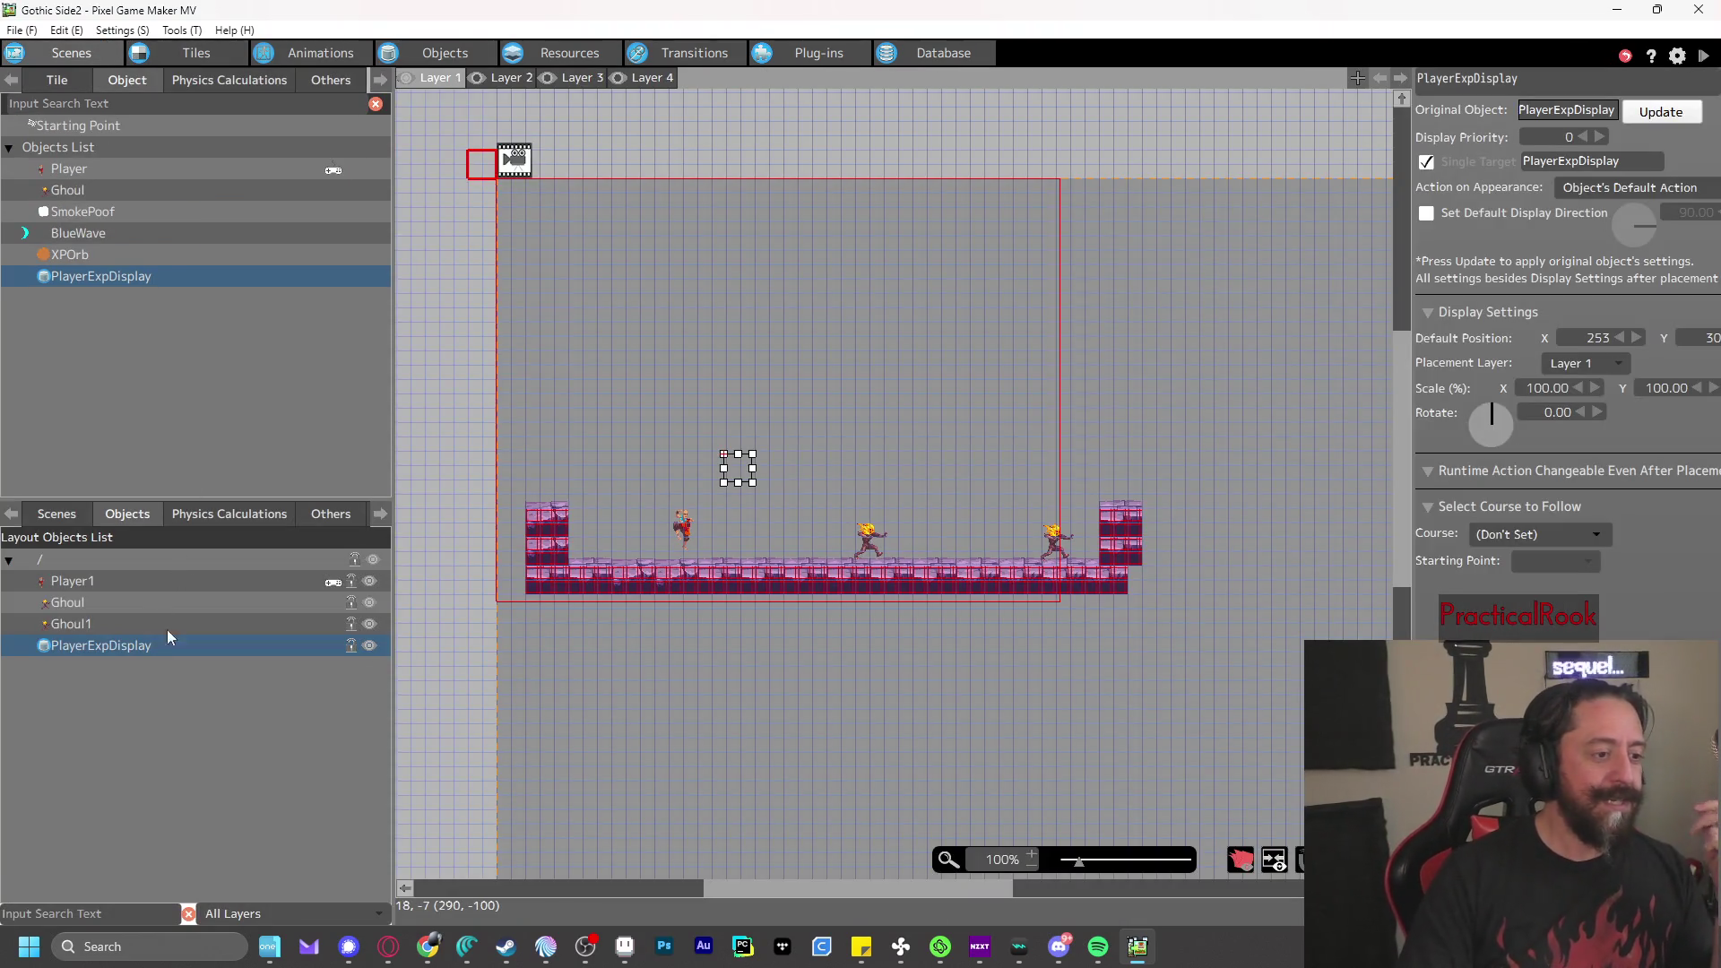
{"action": "left_click", "coordinate": [63, 514]}
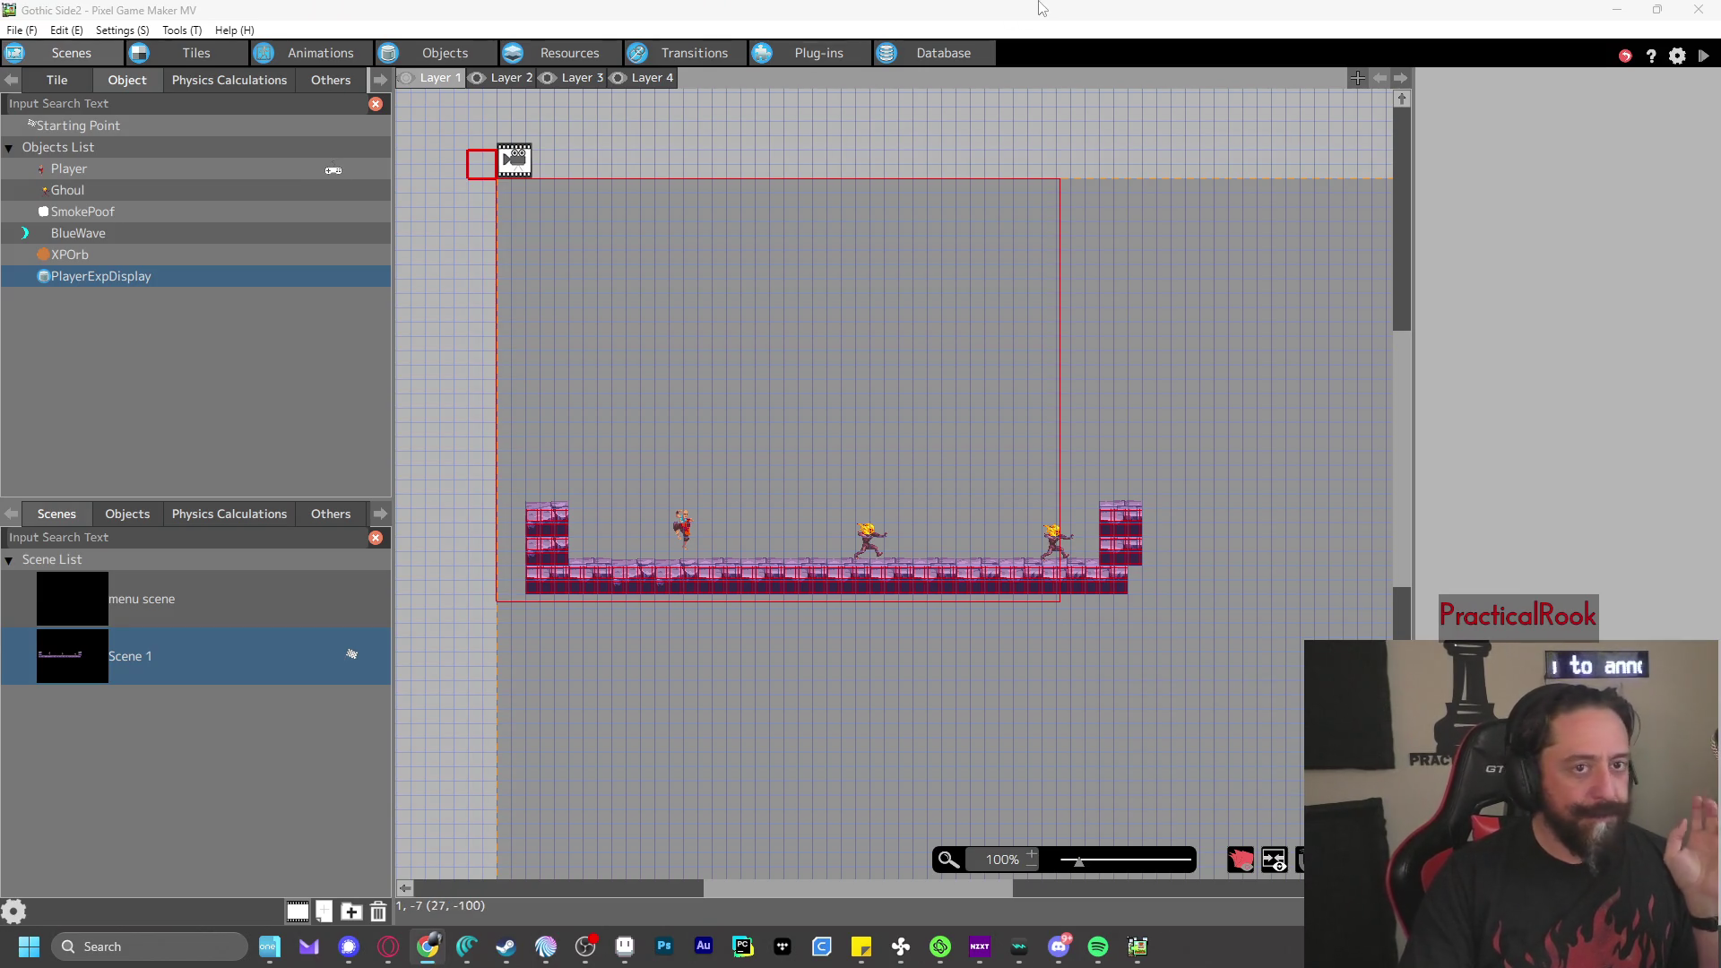
{"action": "key", "text": "alt+Tab"}
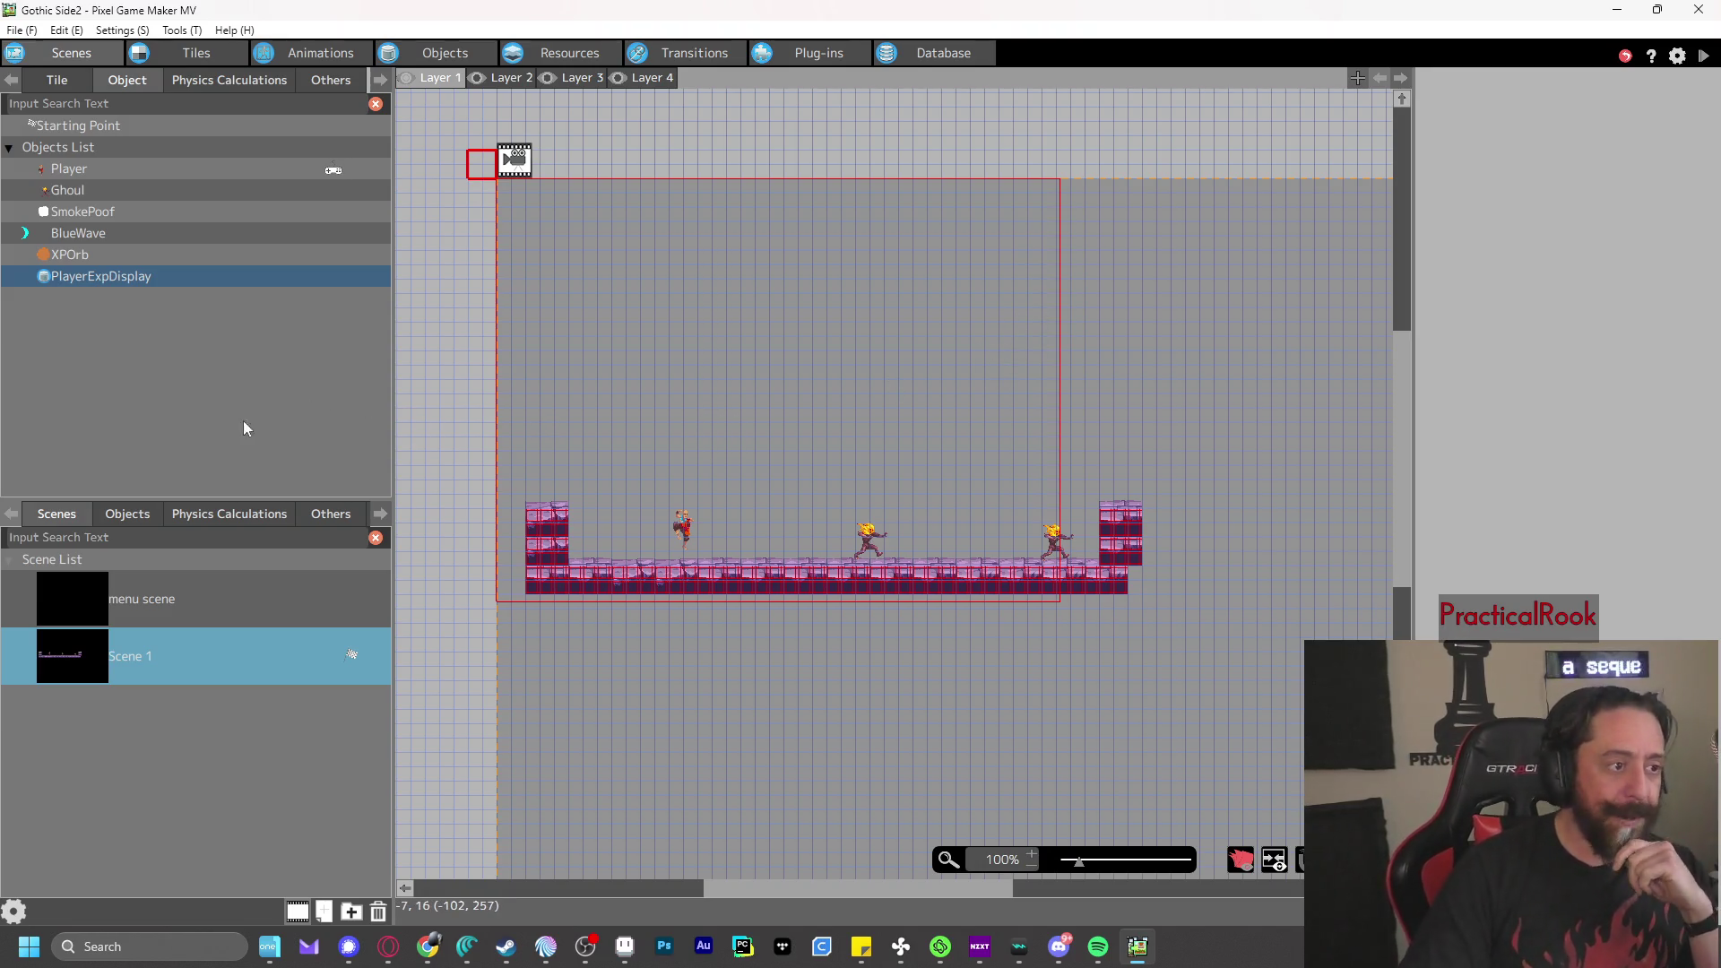
- Show the Resources Sound Effects page and select its empty Sound Effects List
{"action": "left_click", "coordinate": [567, 55]}
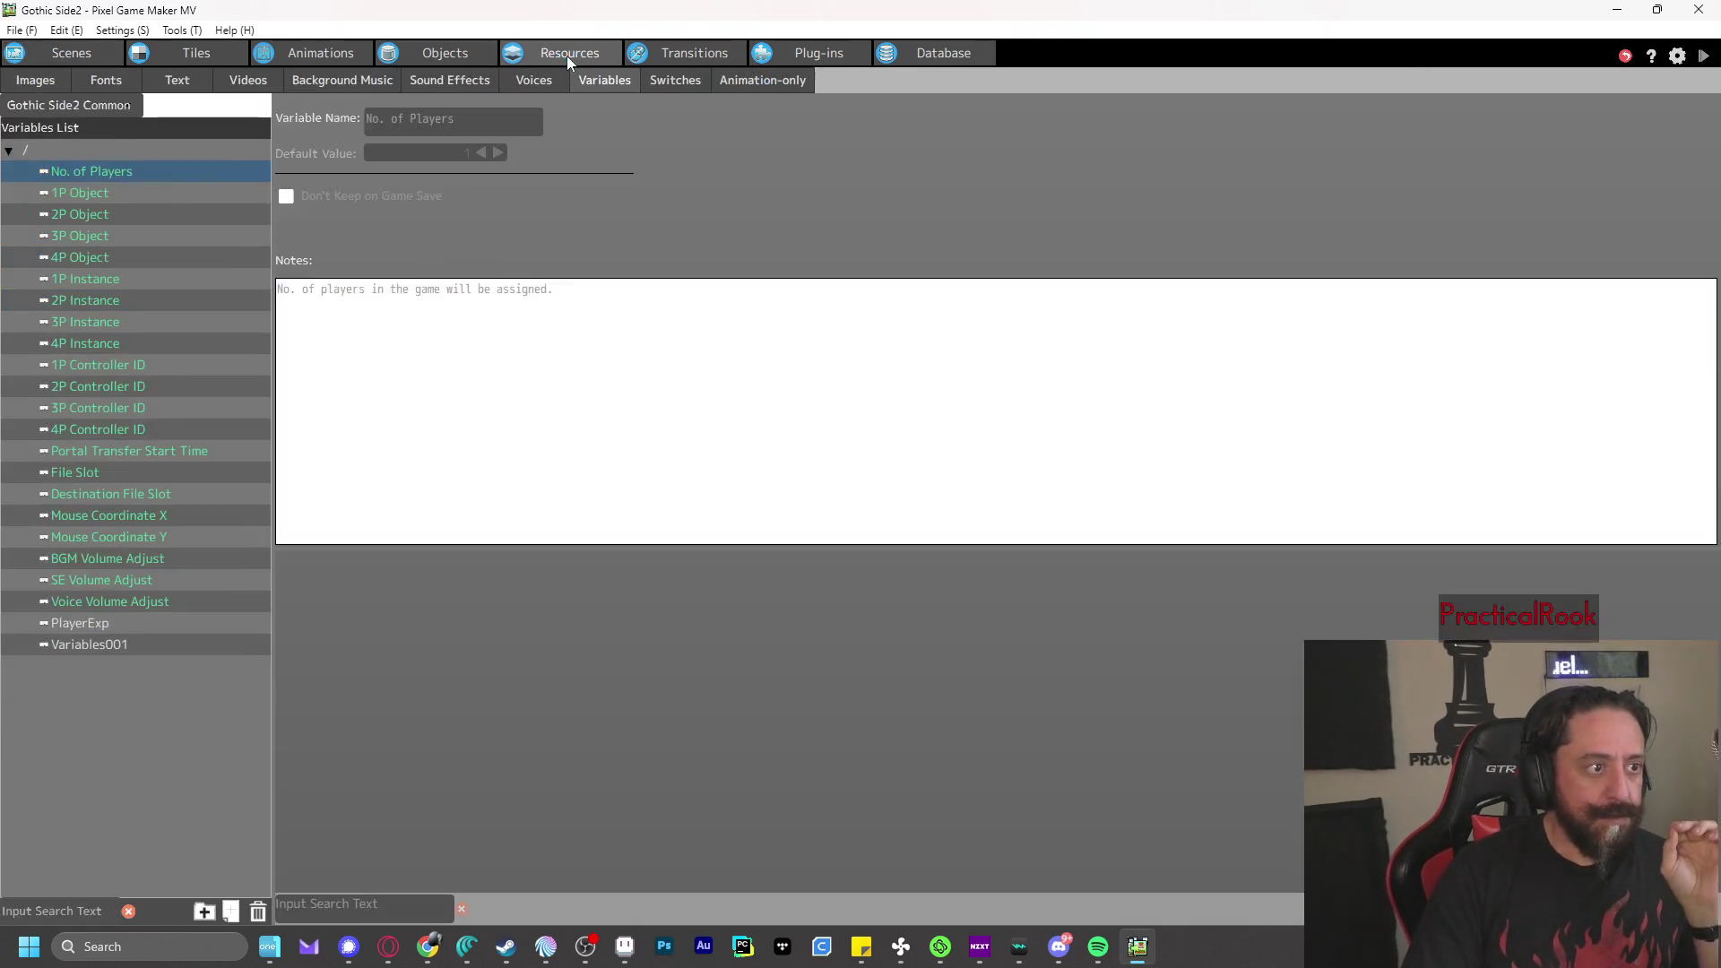
{"action": "left_click", "coordinate": [458, 83]}
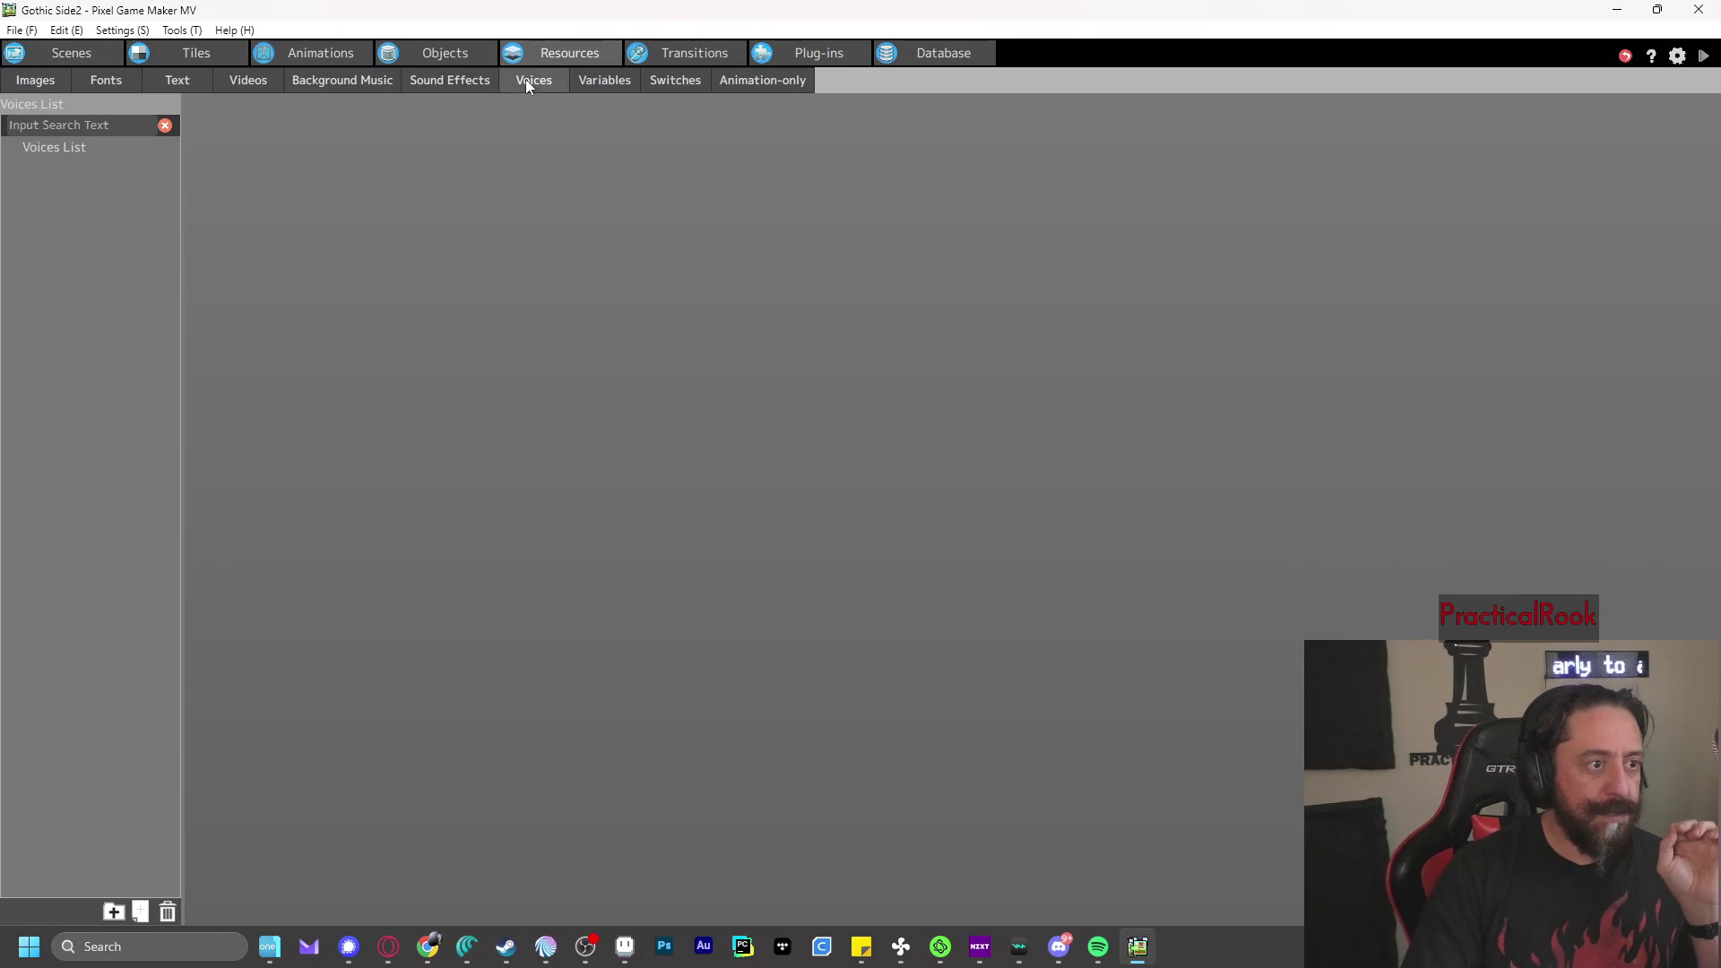
{"action": "left_click", "coordinate": [99, 153]}
{"action": "right_click", "coordinate": [99, 153]}
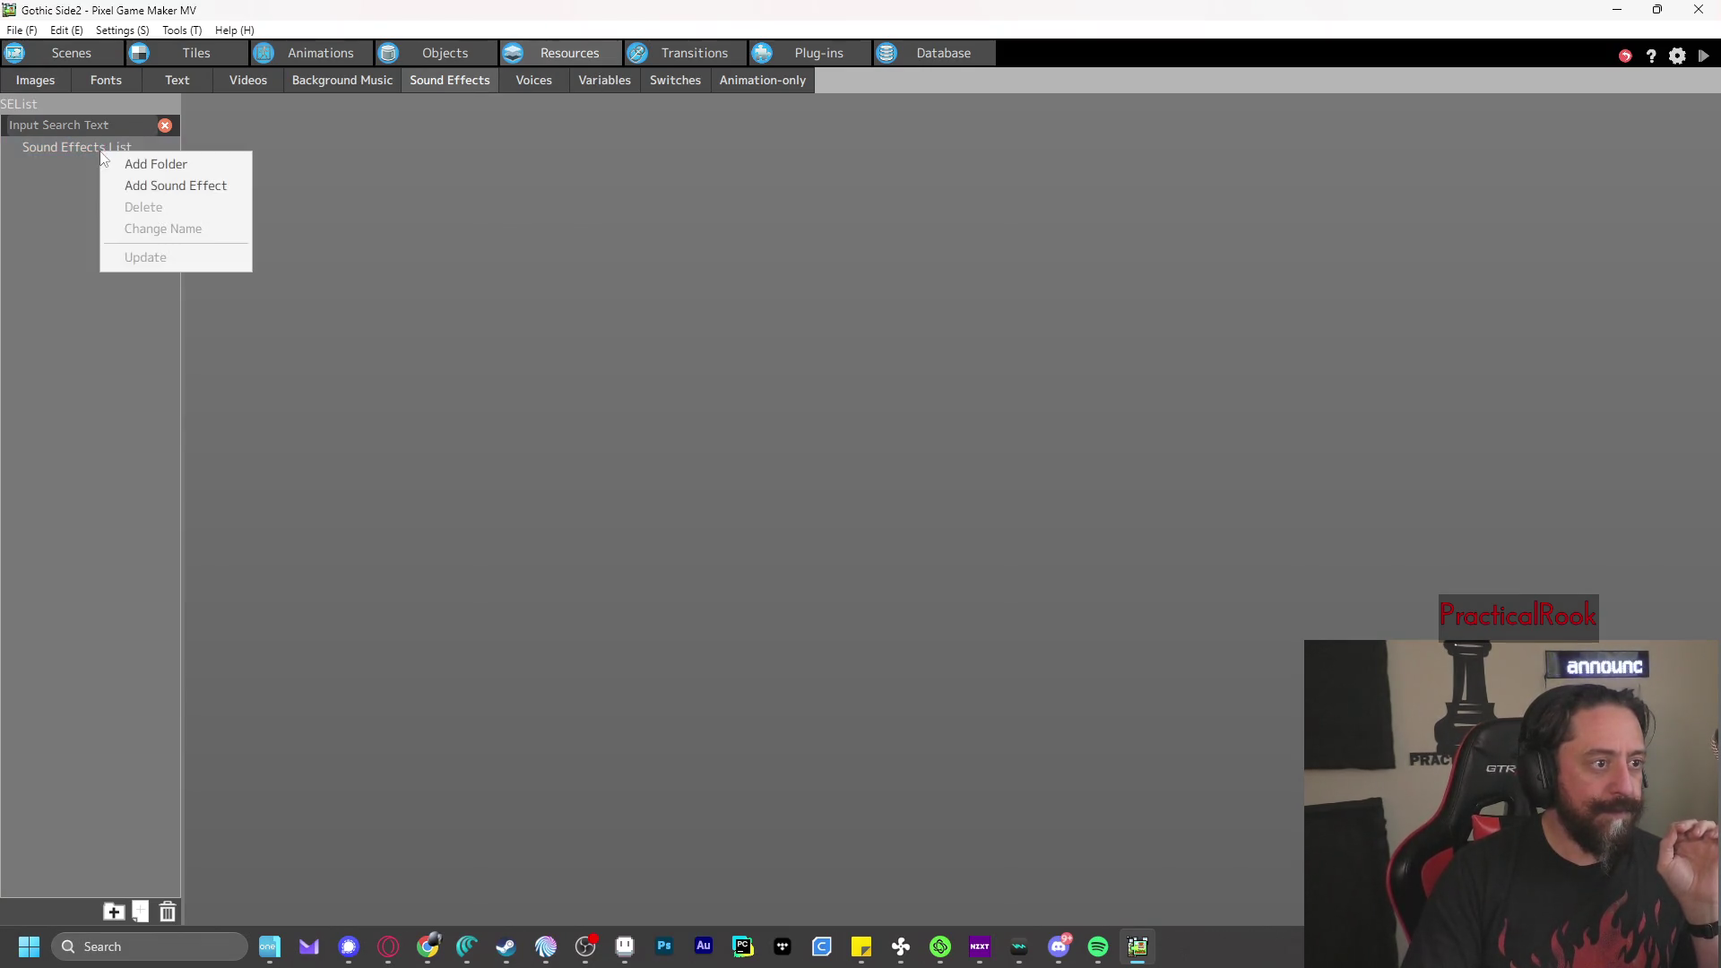
{"action": "left_click", "coordinate": [57, 207]}
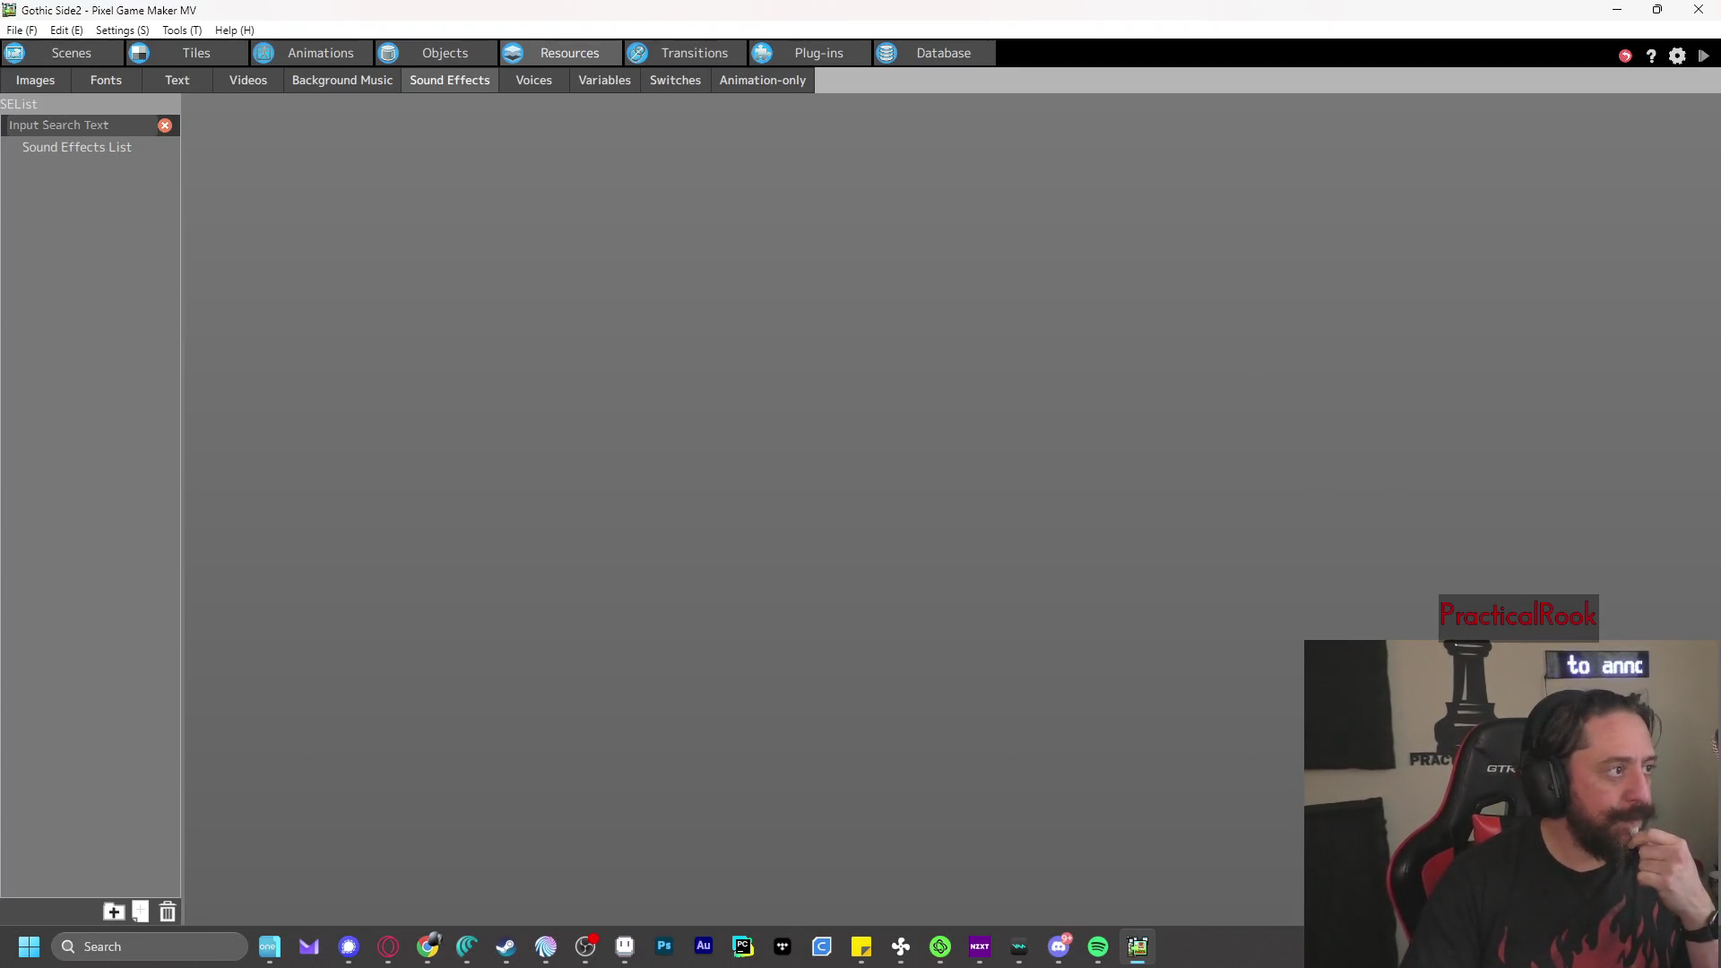
{"action": "key", "text": "alt+Tab"}
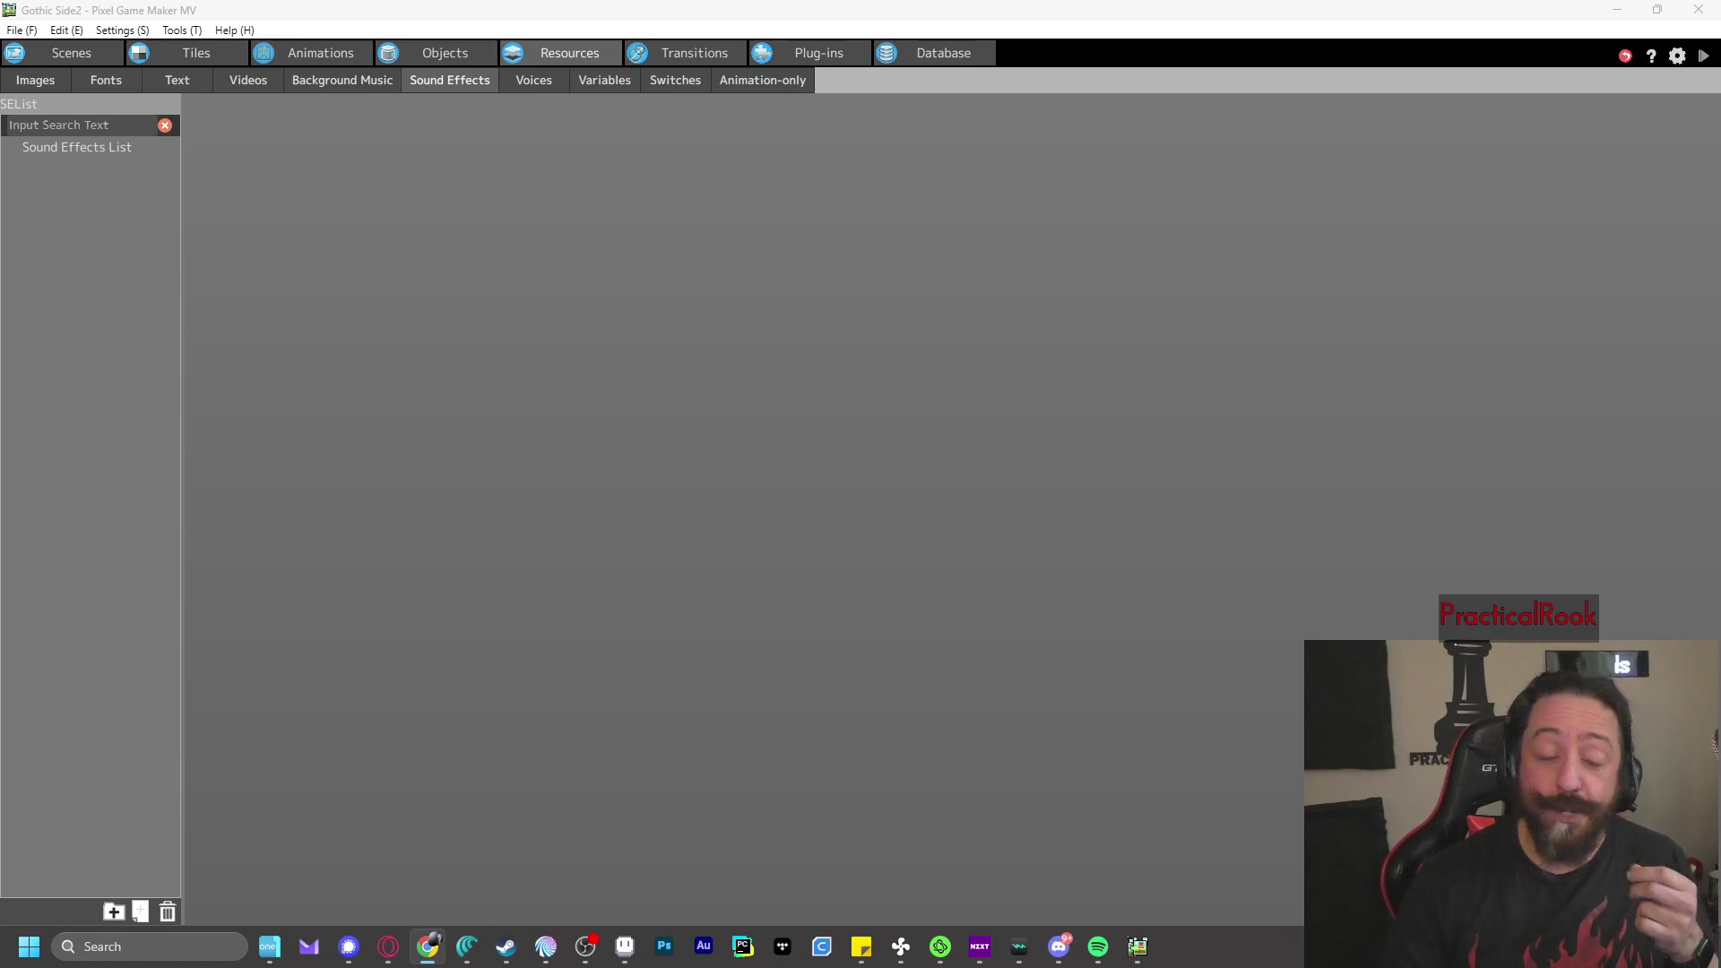
{"action": "left_click", "coordinate": [811, 8]}
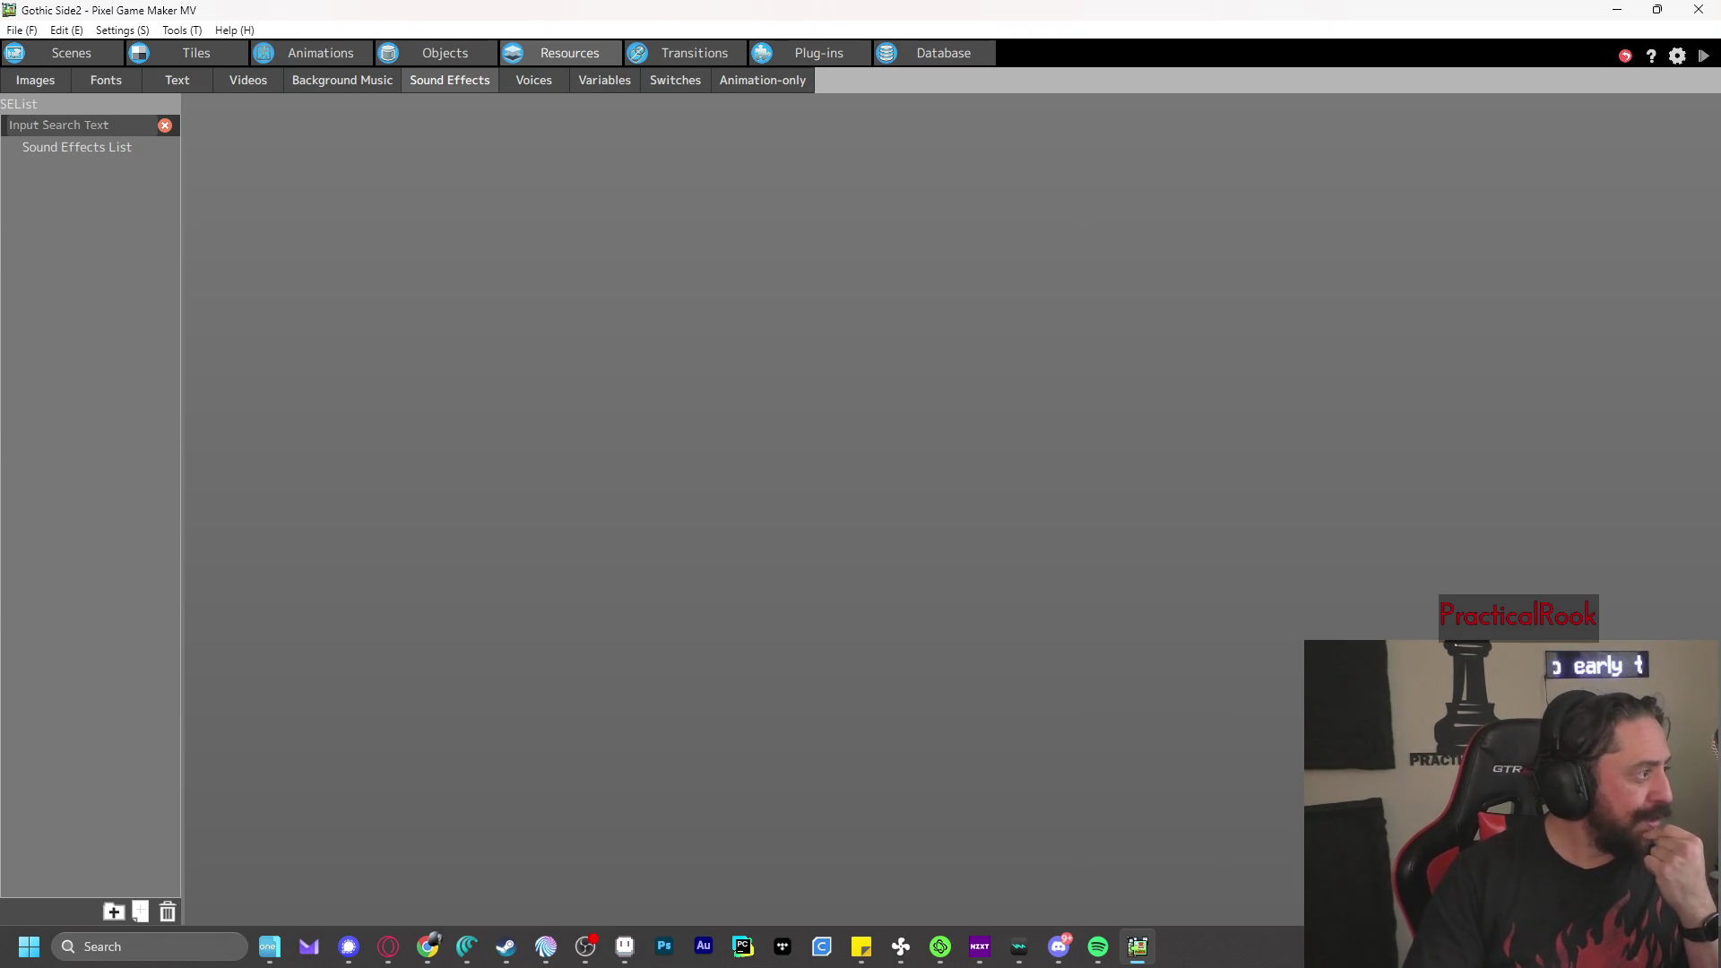
{"action": "key", "text": "alt+Tab"}
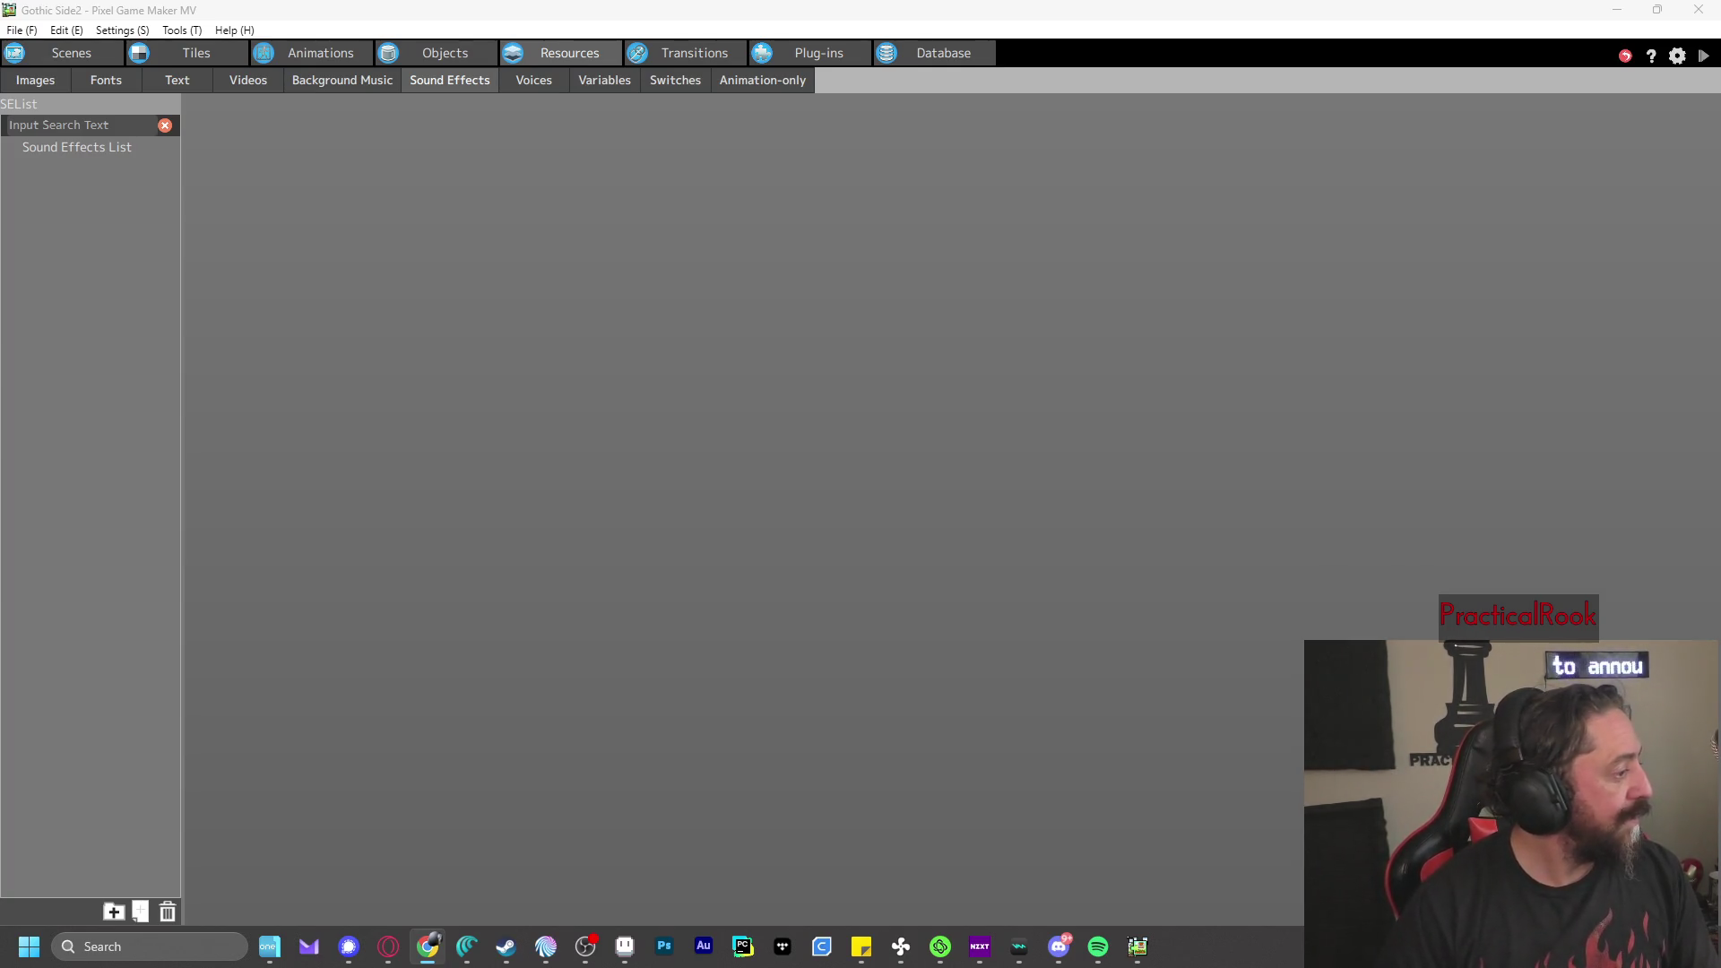
{"action": "left_click", "coordinate": [432, 336]}
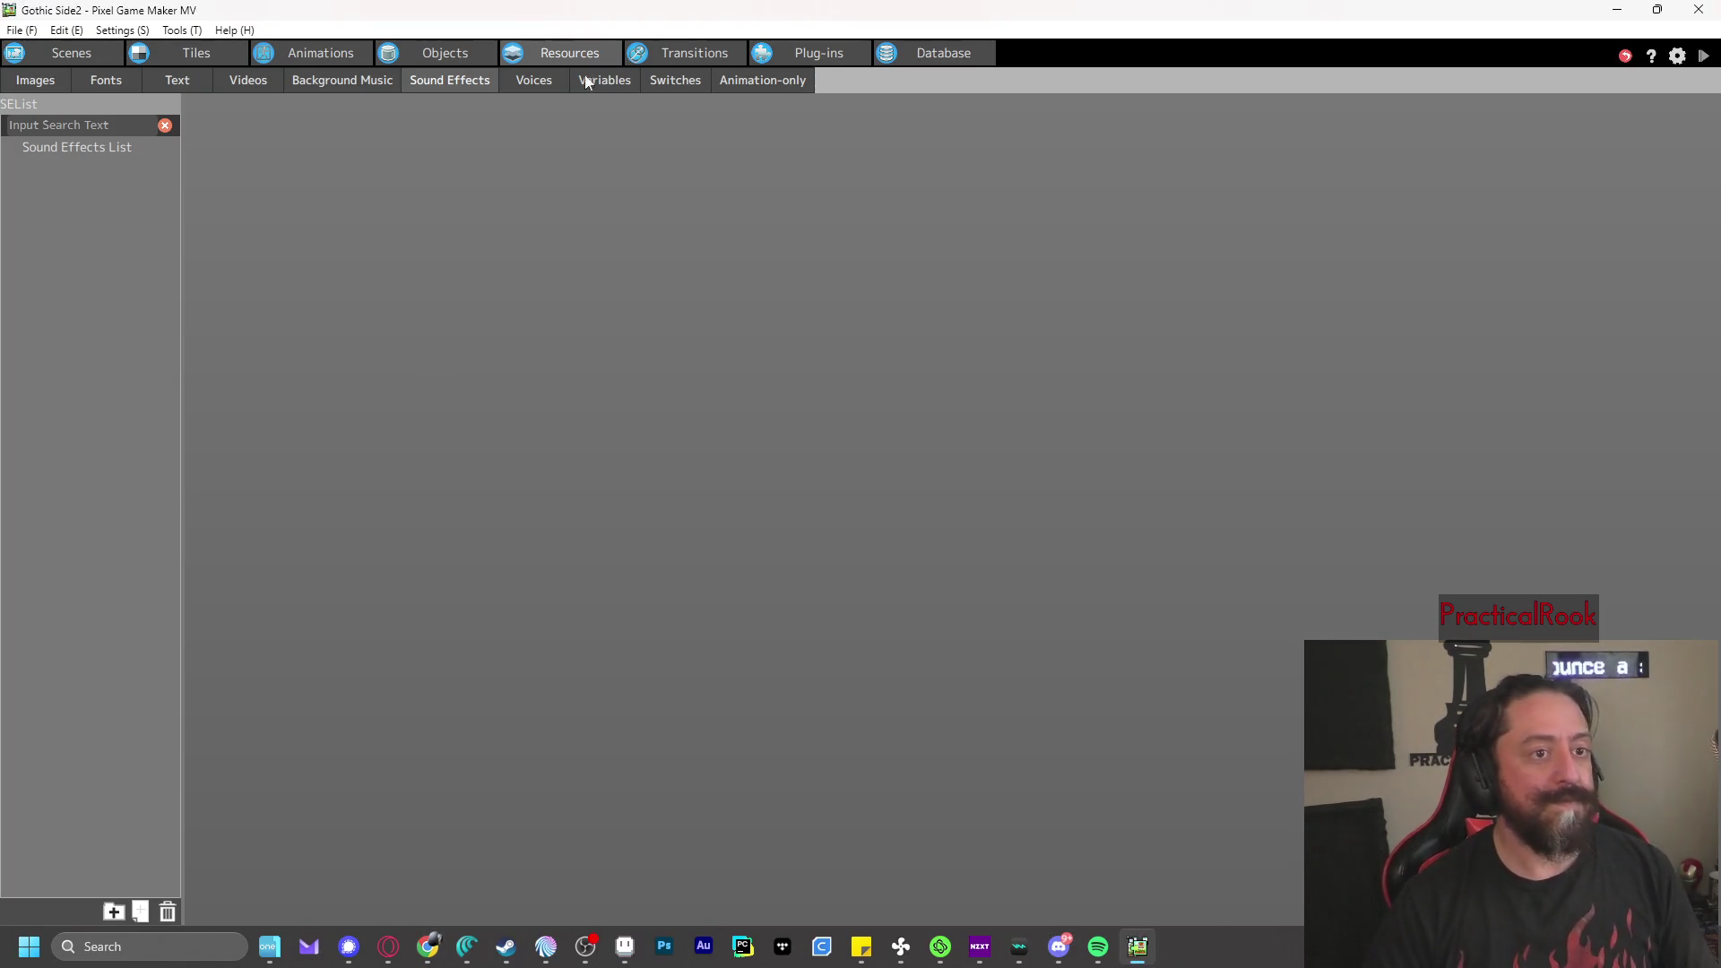
{"action": "right_click", "coordinate": [52, 158]}
{"action": "left_click", "coordinate": [117, 188]}
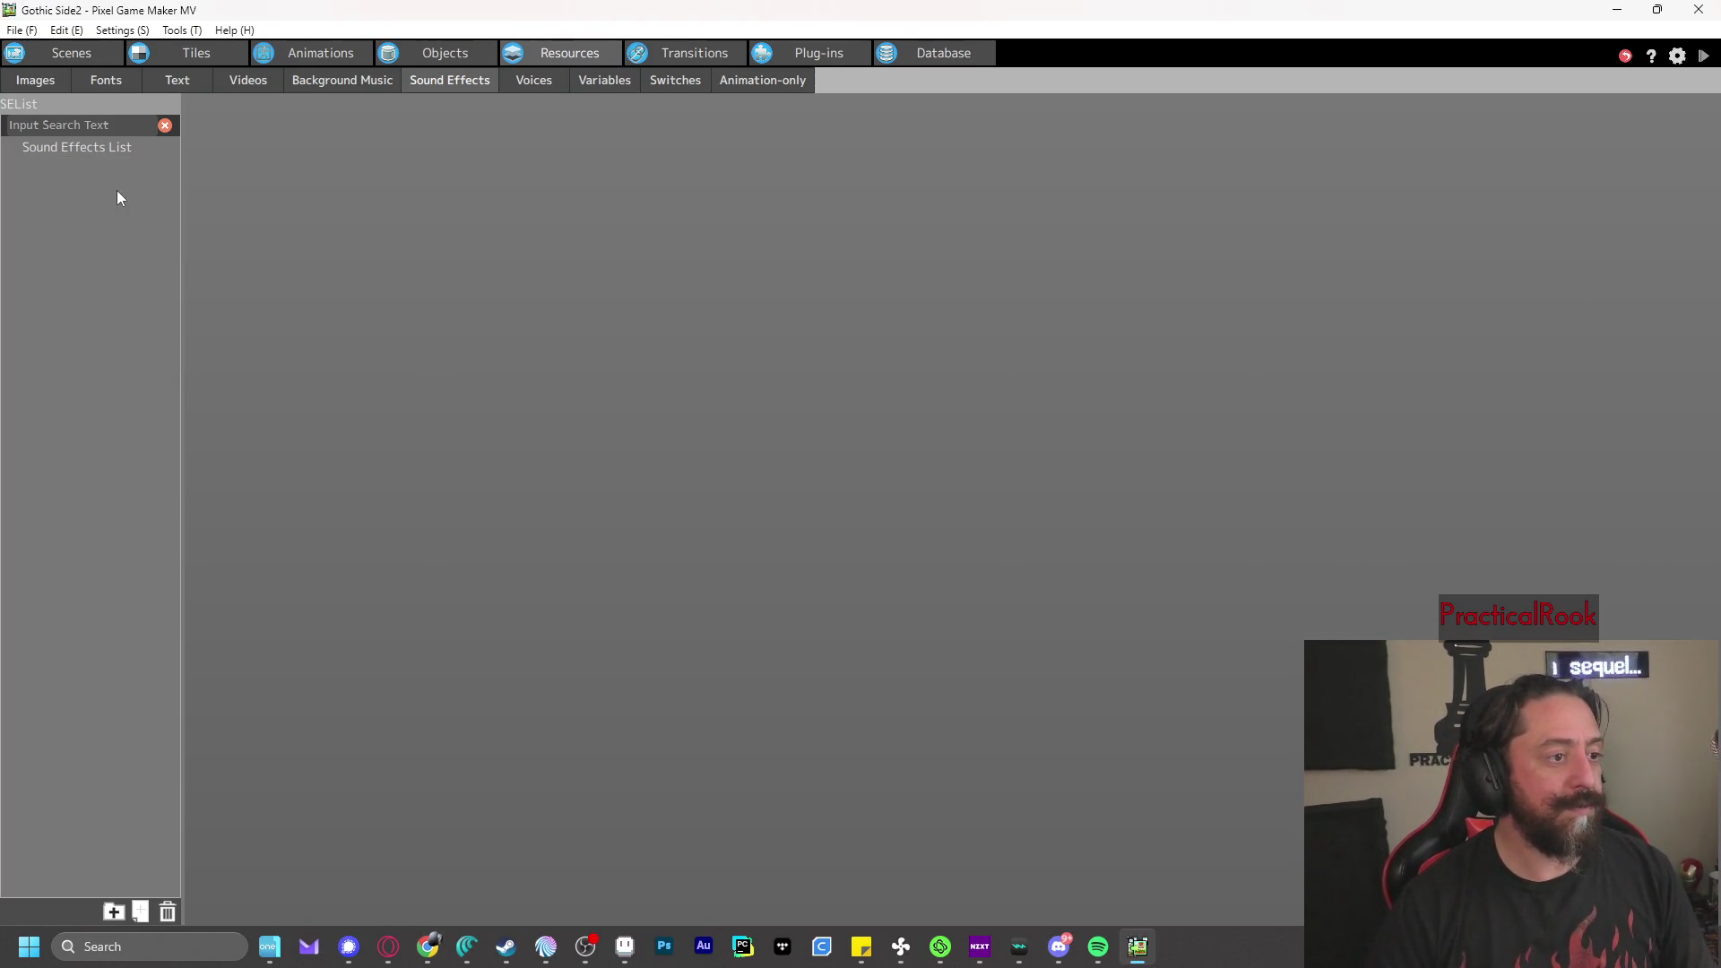
{"action": "double_click", "coordinate": [545, 276]}
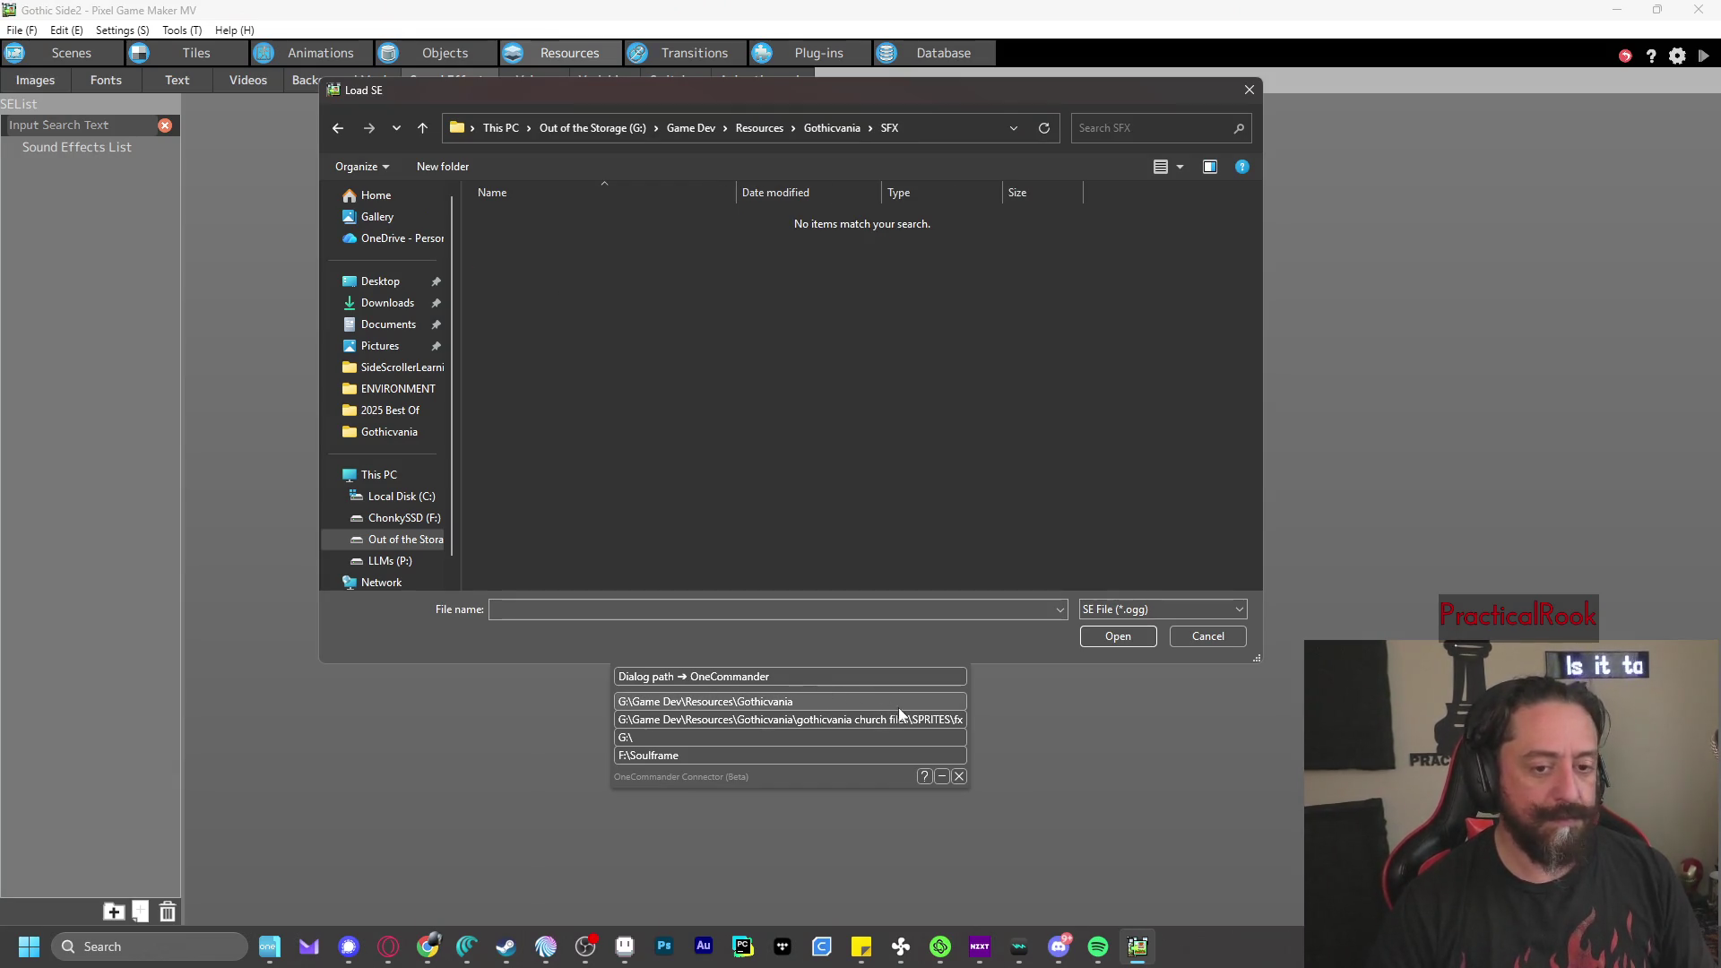
{"action": "left_click", "coordinate": [1158, 612]}
{"action": "left_click", "coordinate": [1160, 611]}
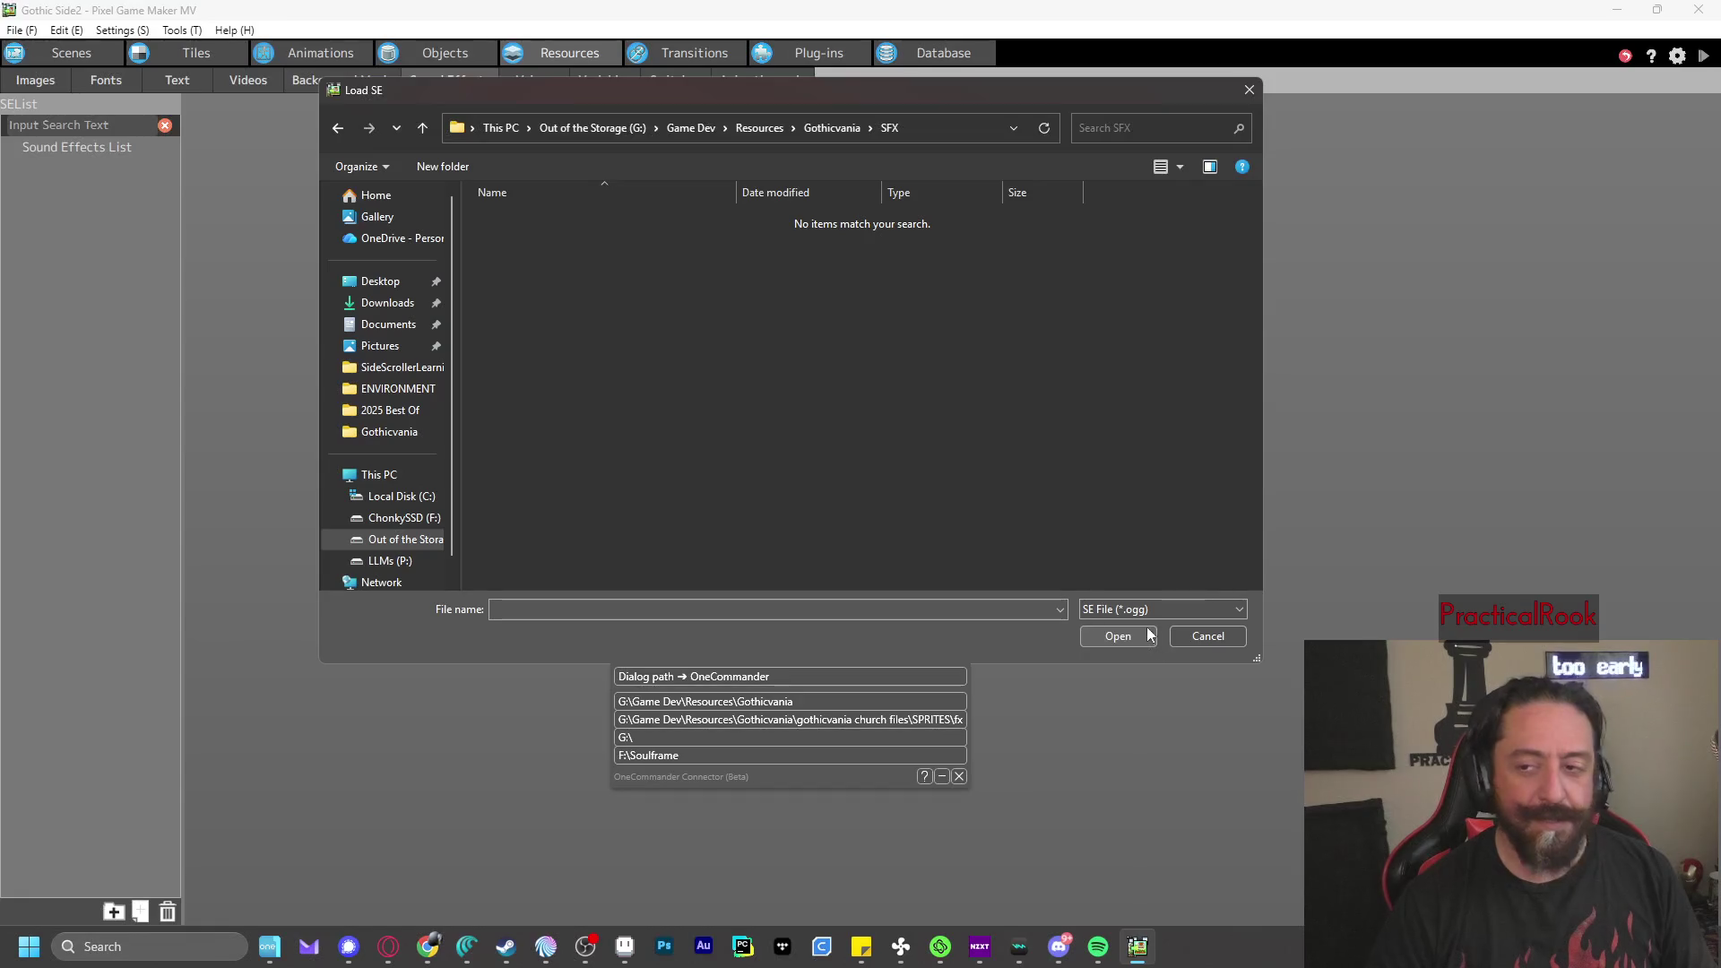
{"action": "left_click", "coordinate": [1205, 638]}
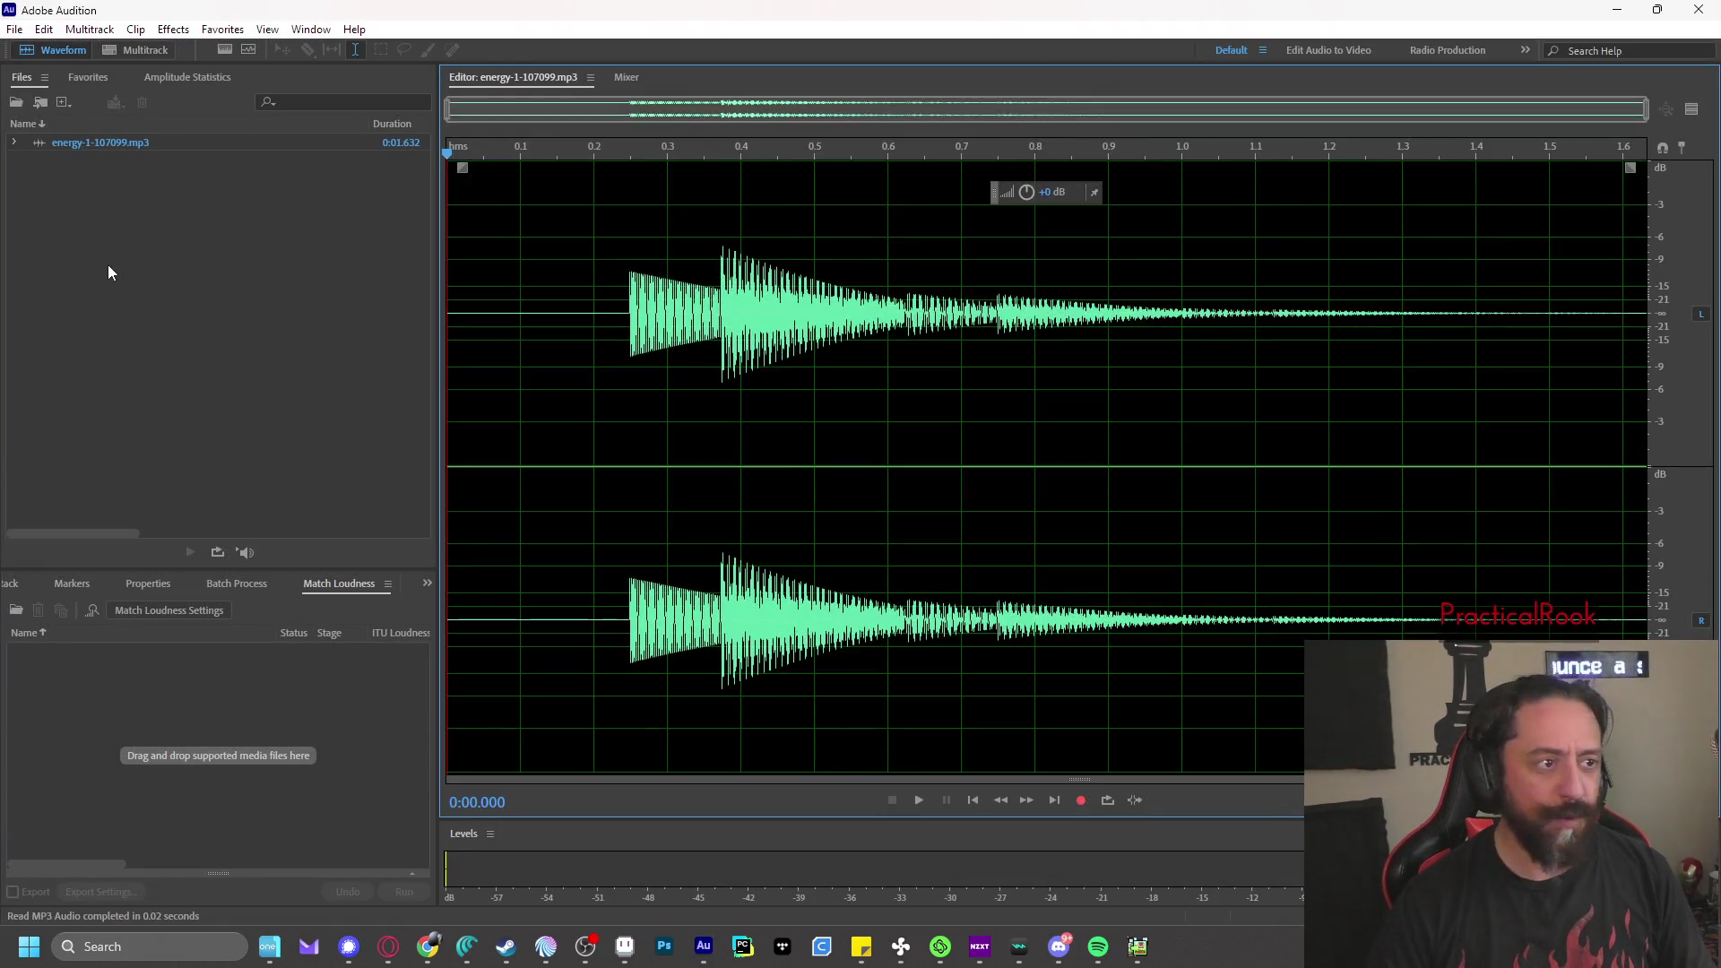
- Begin saving the sound in Xiph OGG format, then cancel to keep it as MP3
{"action": "left_click", "coordinate": [24, 32]}
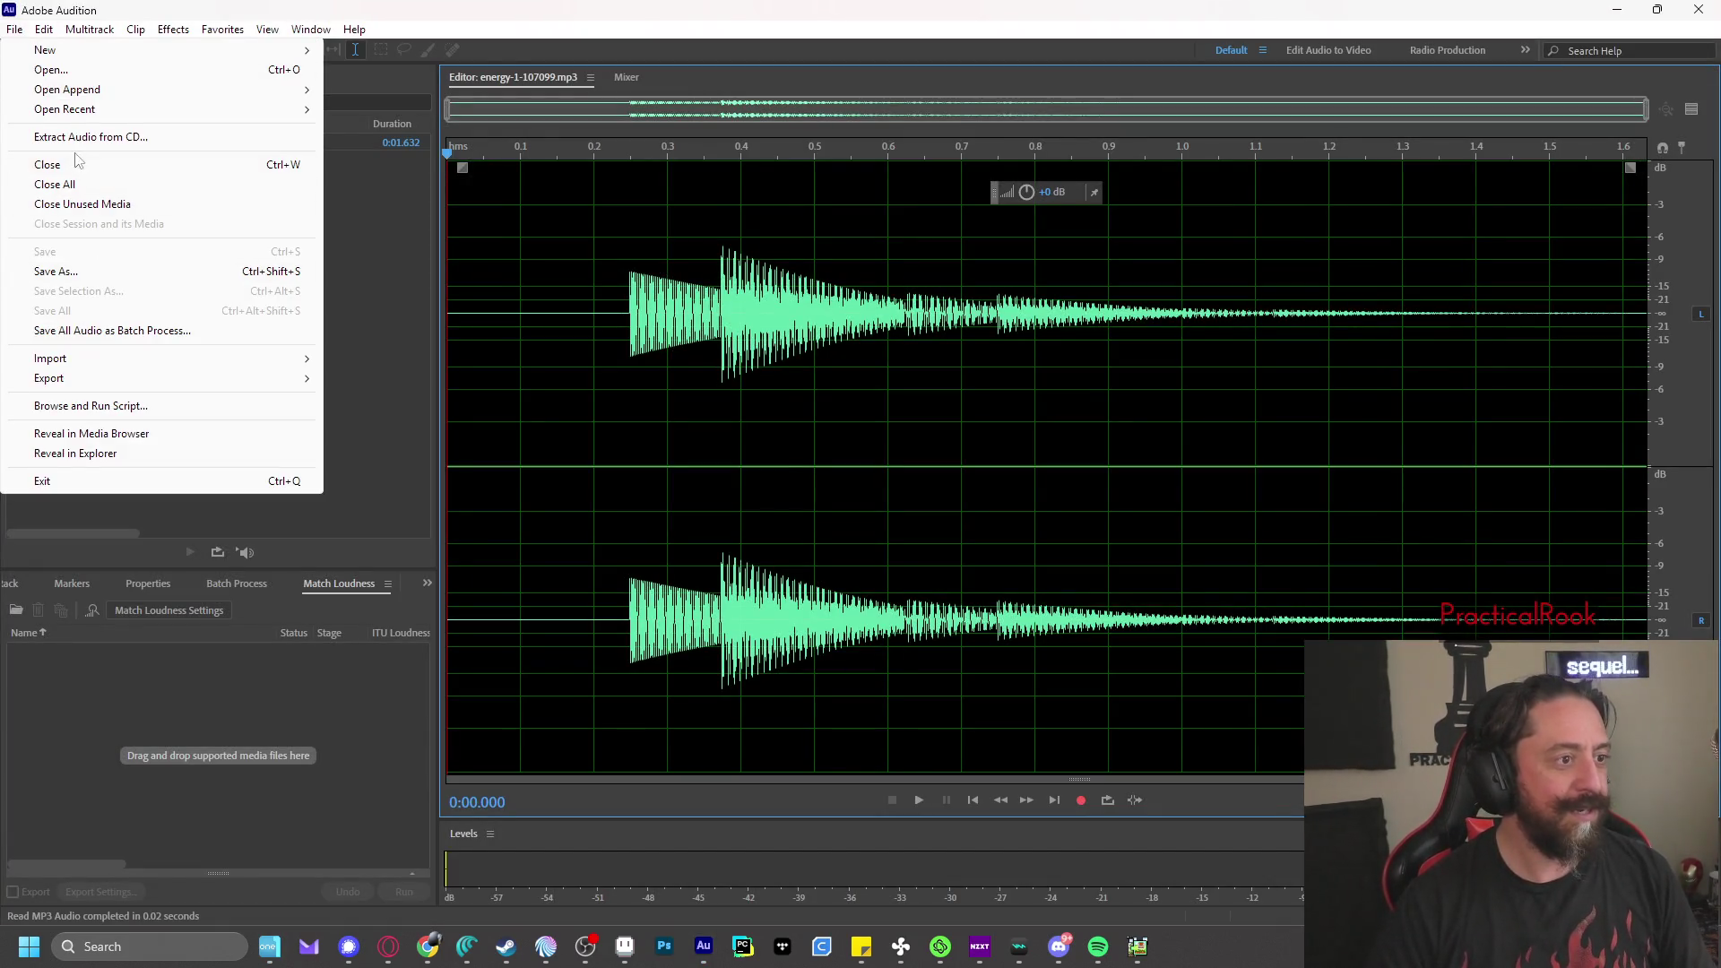
{"action": "left_click", "coordinate": [84, 273]}
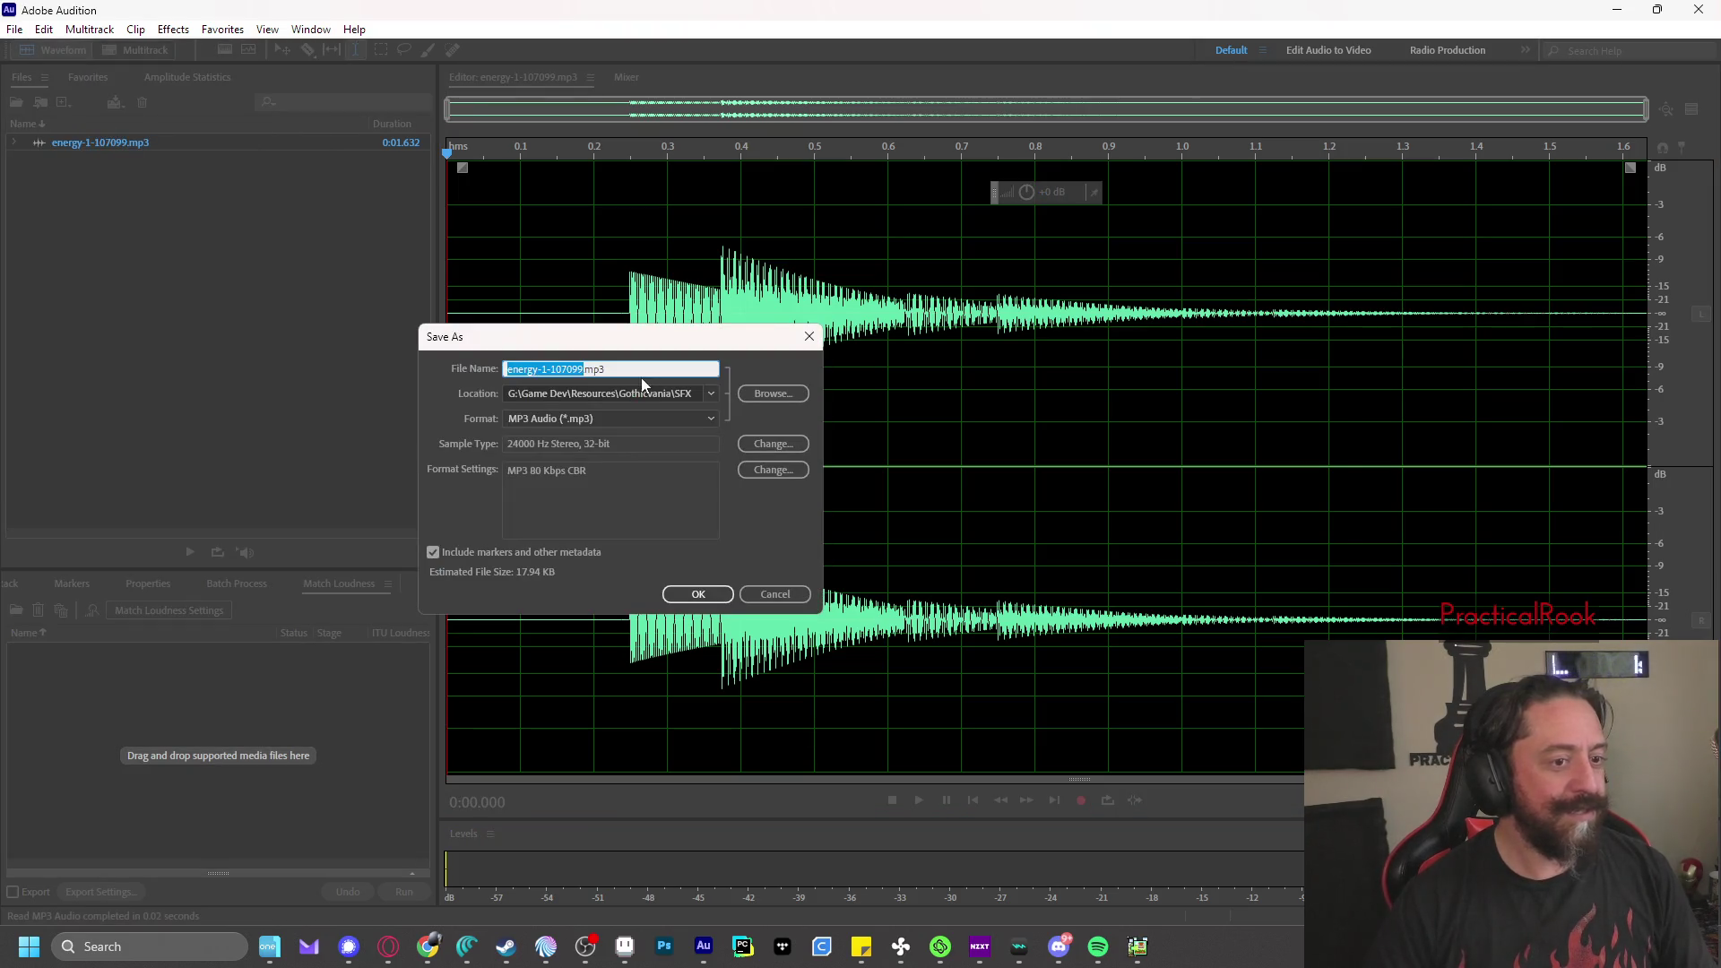
{"action": "left_click", "coordinate": [641, 419]}
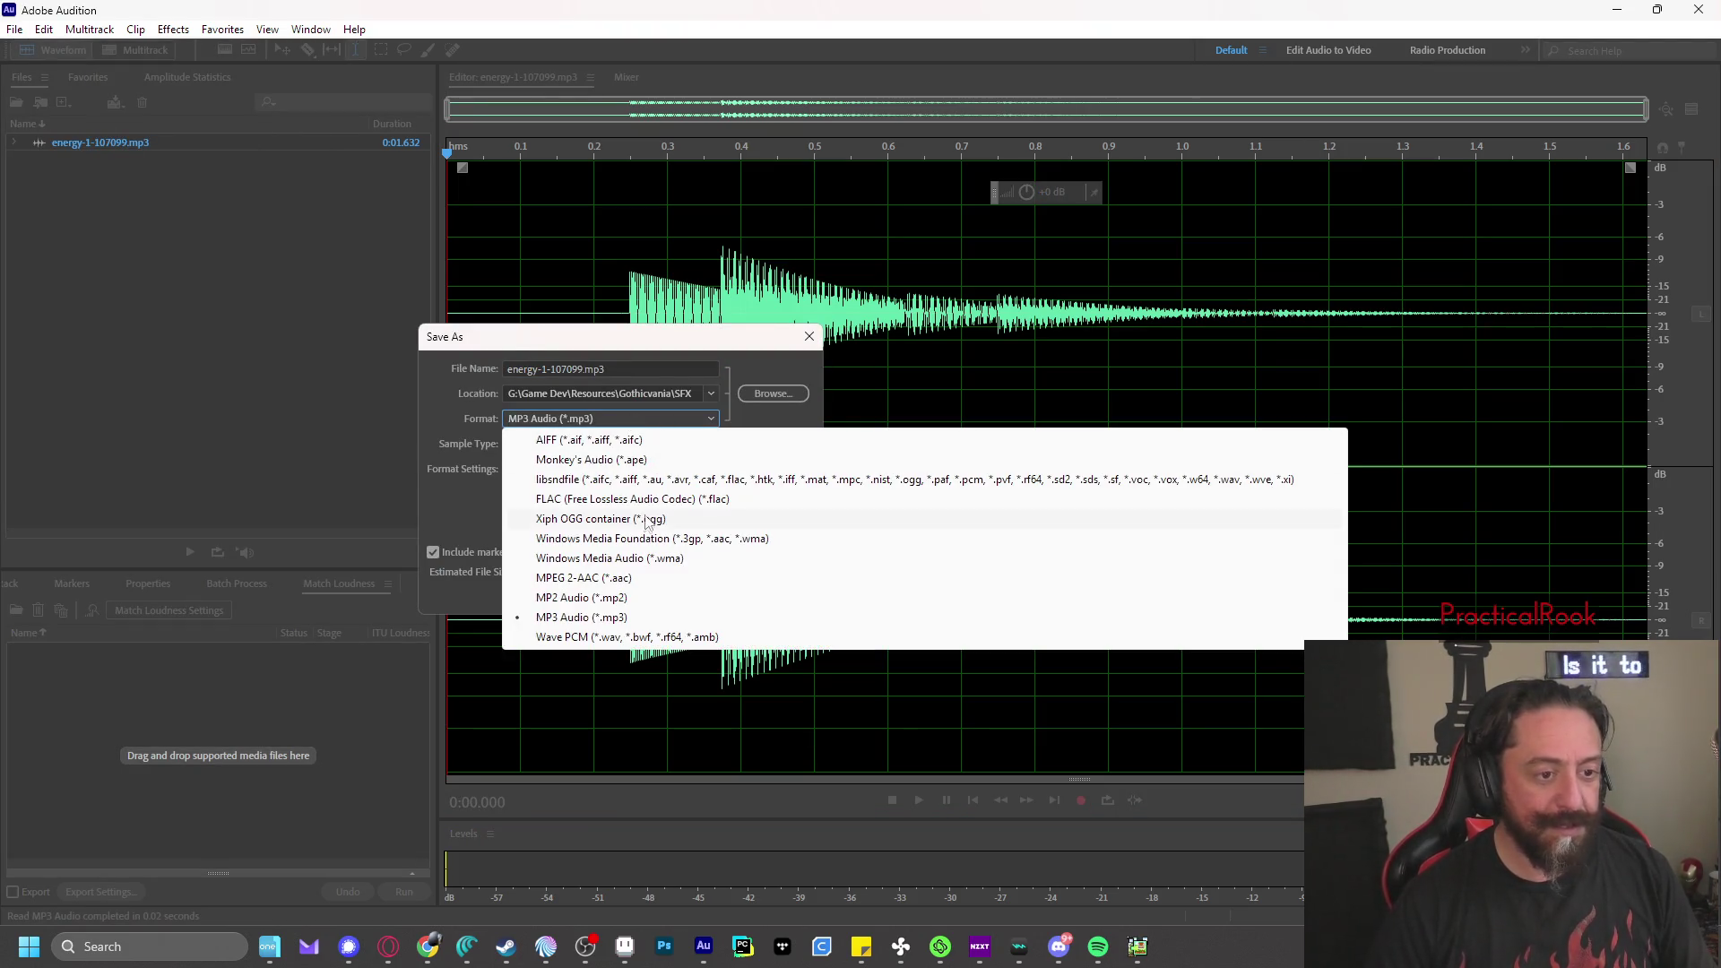
{"action": "left_click", "coordinate": [555, 520]}
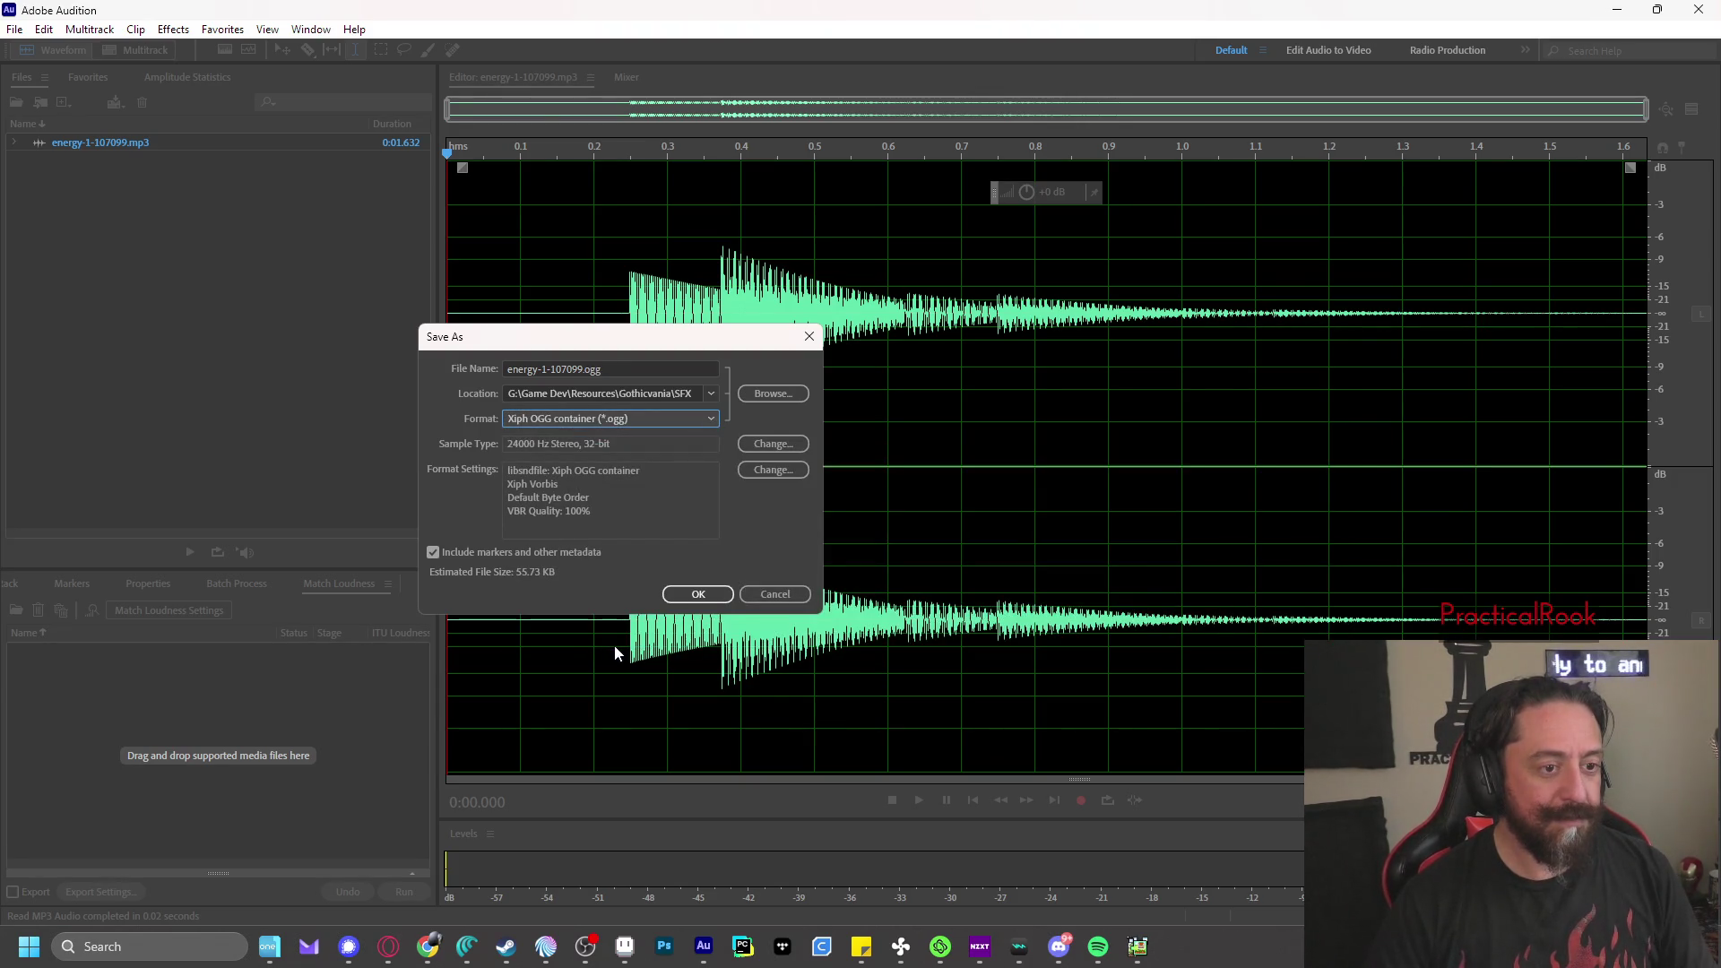
{"action": "left_click", "coordinate": [775, 594]}
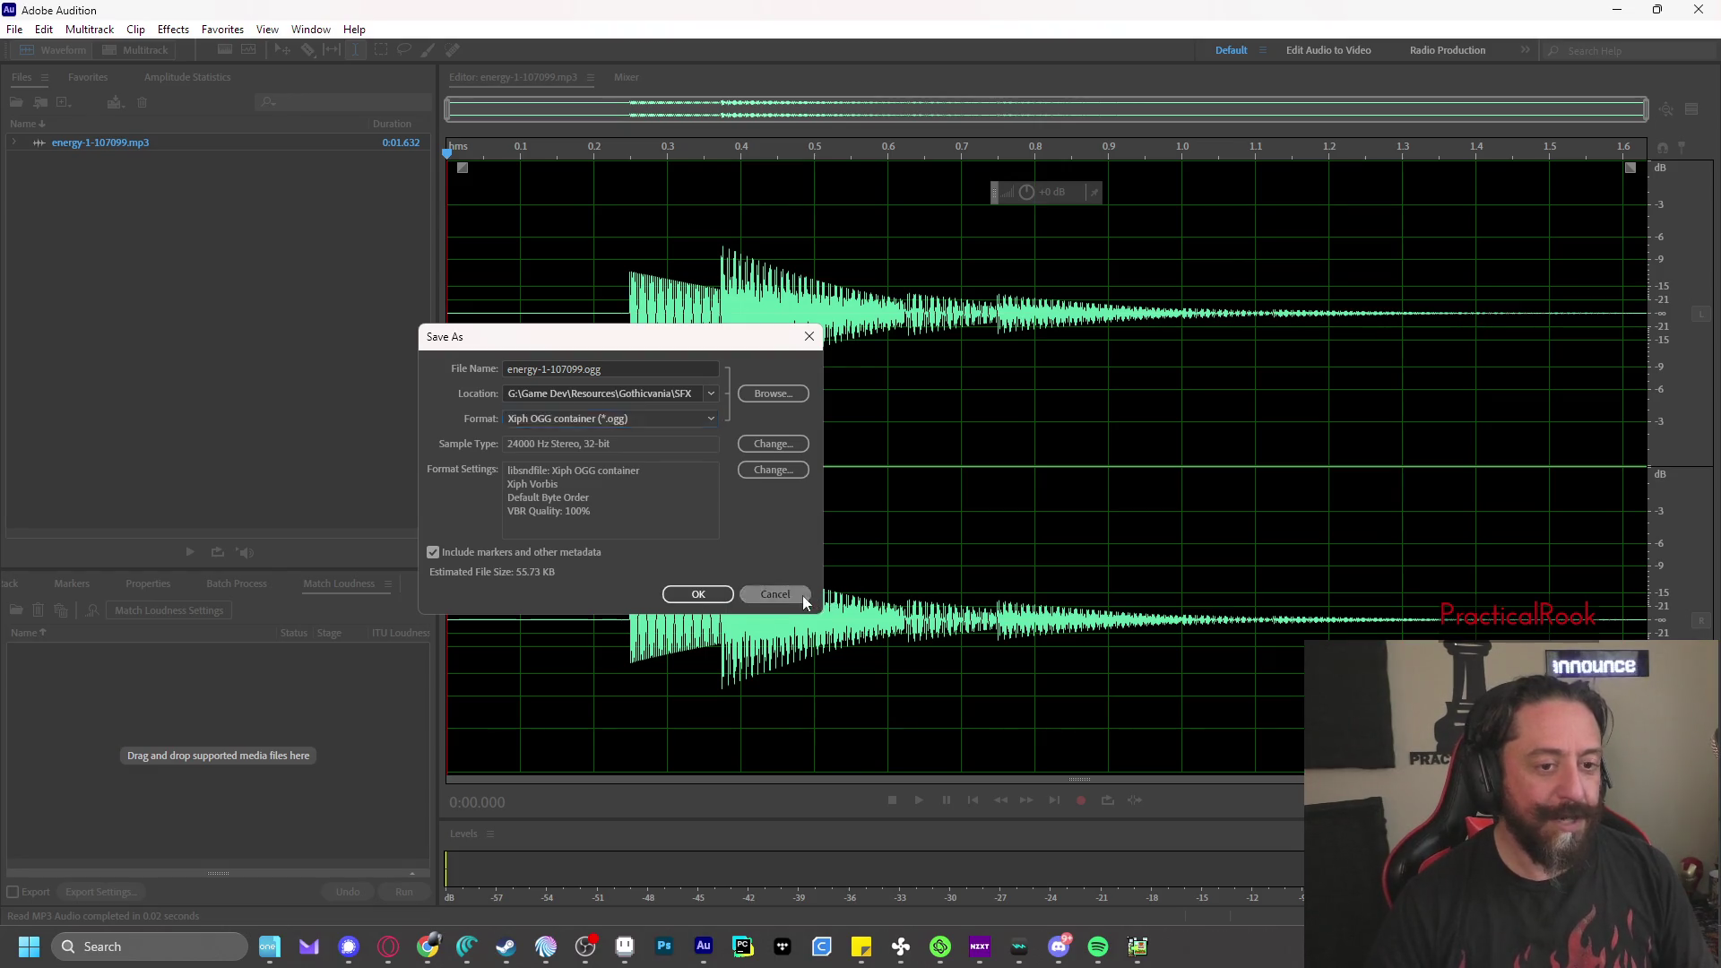
- Play the sound back from about 0.27 s
{"action": "left_click", "coordinate": [648, 270]}
{"action": "key", "text": "space"}
{"action": "key", "text": "space"}
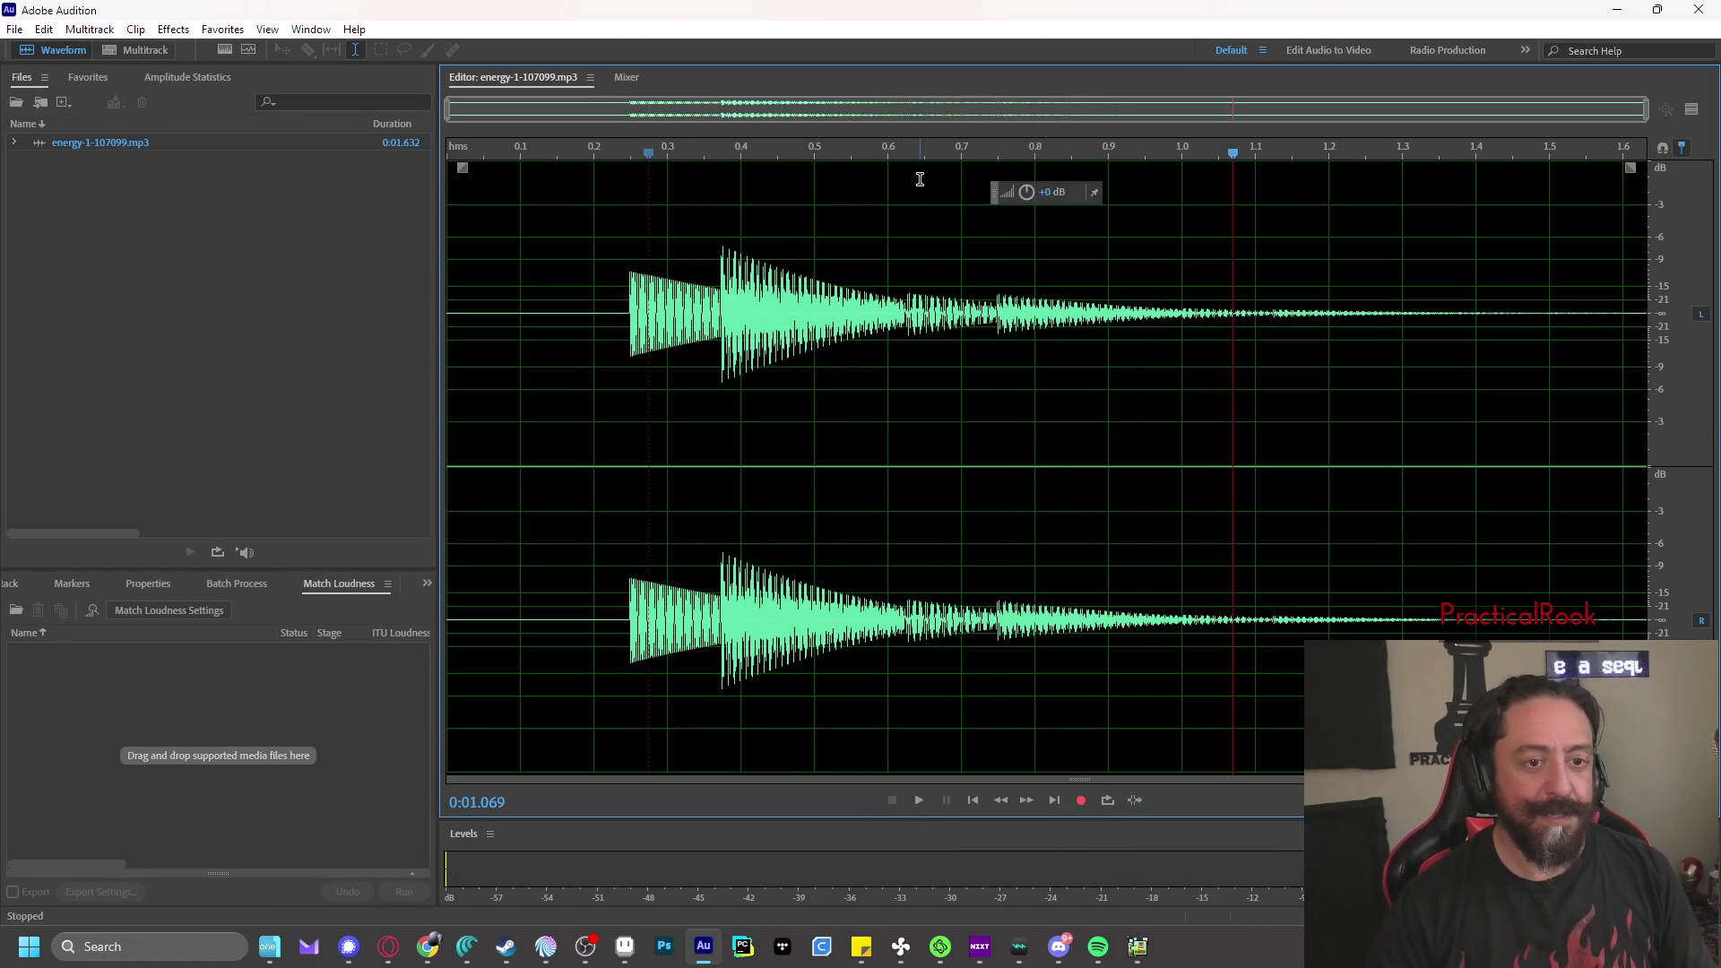
- Turn the tail from 0.62 s to the end down to -12.3 dB and play it
{"action": "mouse_move", "coordinate": [1624, 167]}
{"action": "left_mouse_down"}
{"action": "mouse_move", "coordinate": [941, 176]}
{"action": "mouse_move", "coordinate": [945, 223]}
{"action": "mouse_move", "coordinate": [864, 234]}
{"action": "mouse_move", "coordinate": [878, 555]}
{"action": "mouse_move", "coordinate": [717, 430]}
{"action": "mouse_move", "coordinate": [880, 354]}
{"action": "mouse_move", "coordinate": [852, 342]}
{"action": "left_mouse_up"}
{"action": "key", "text": "space"}
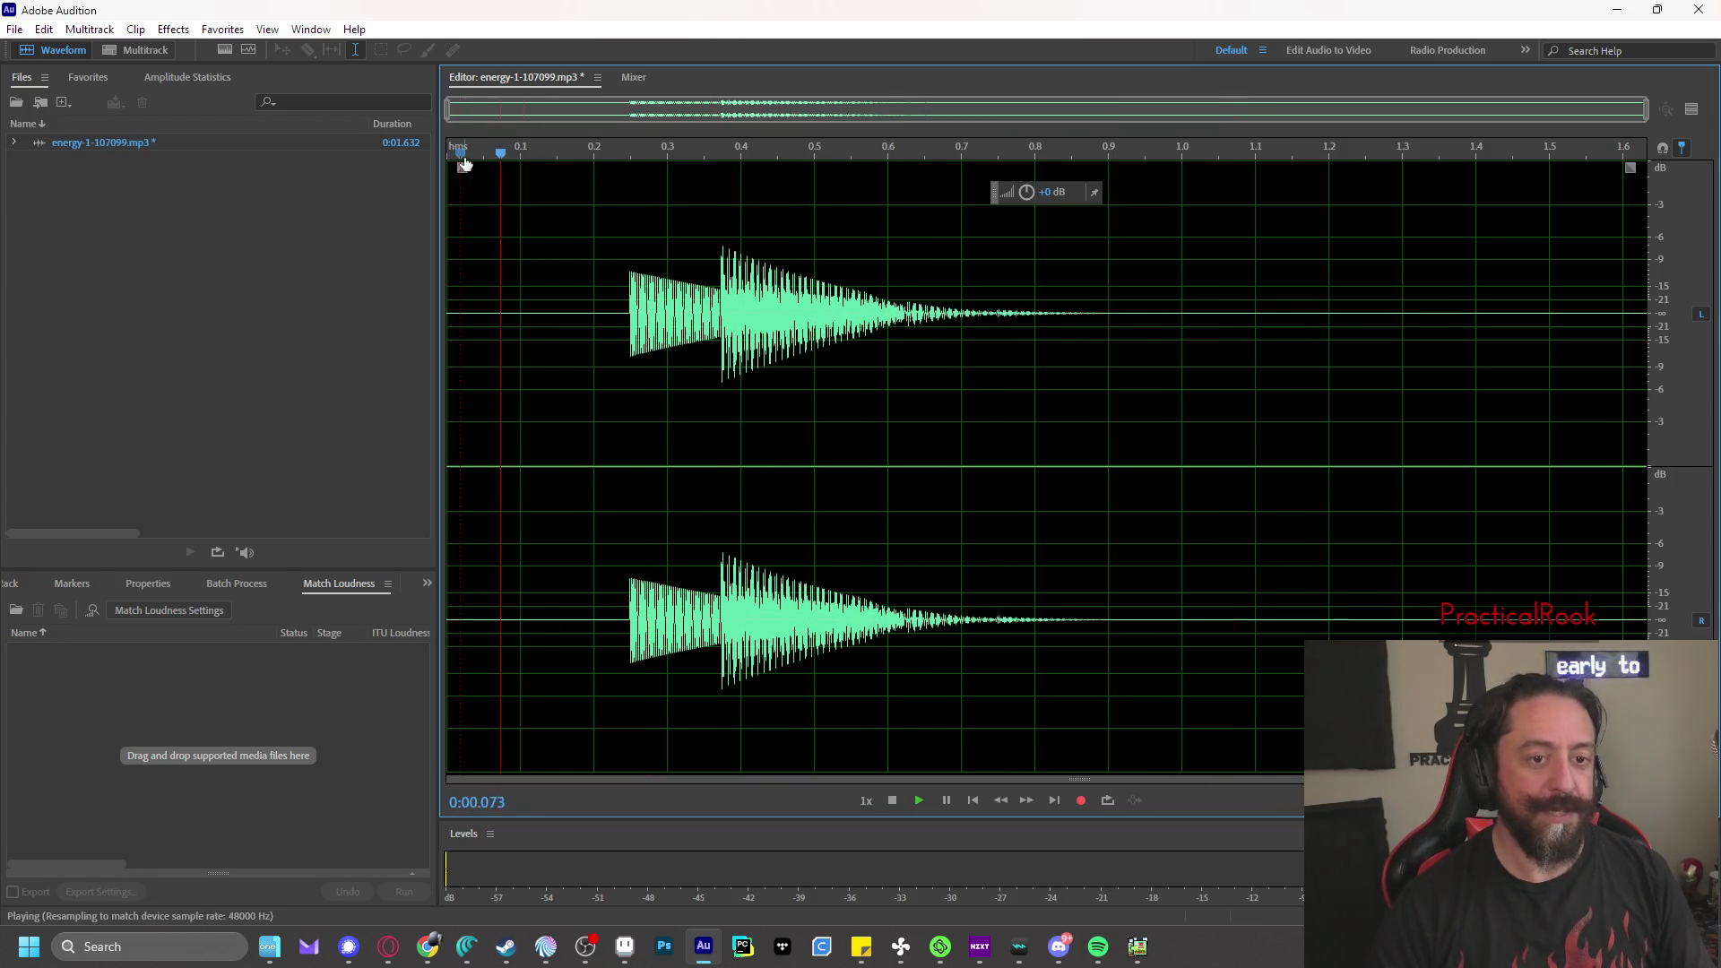
{"action": "key", "text": "ctrl+z"}
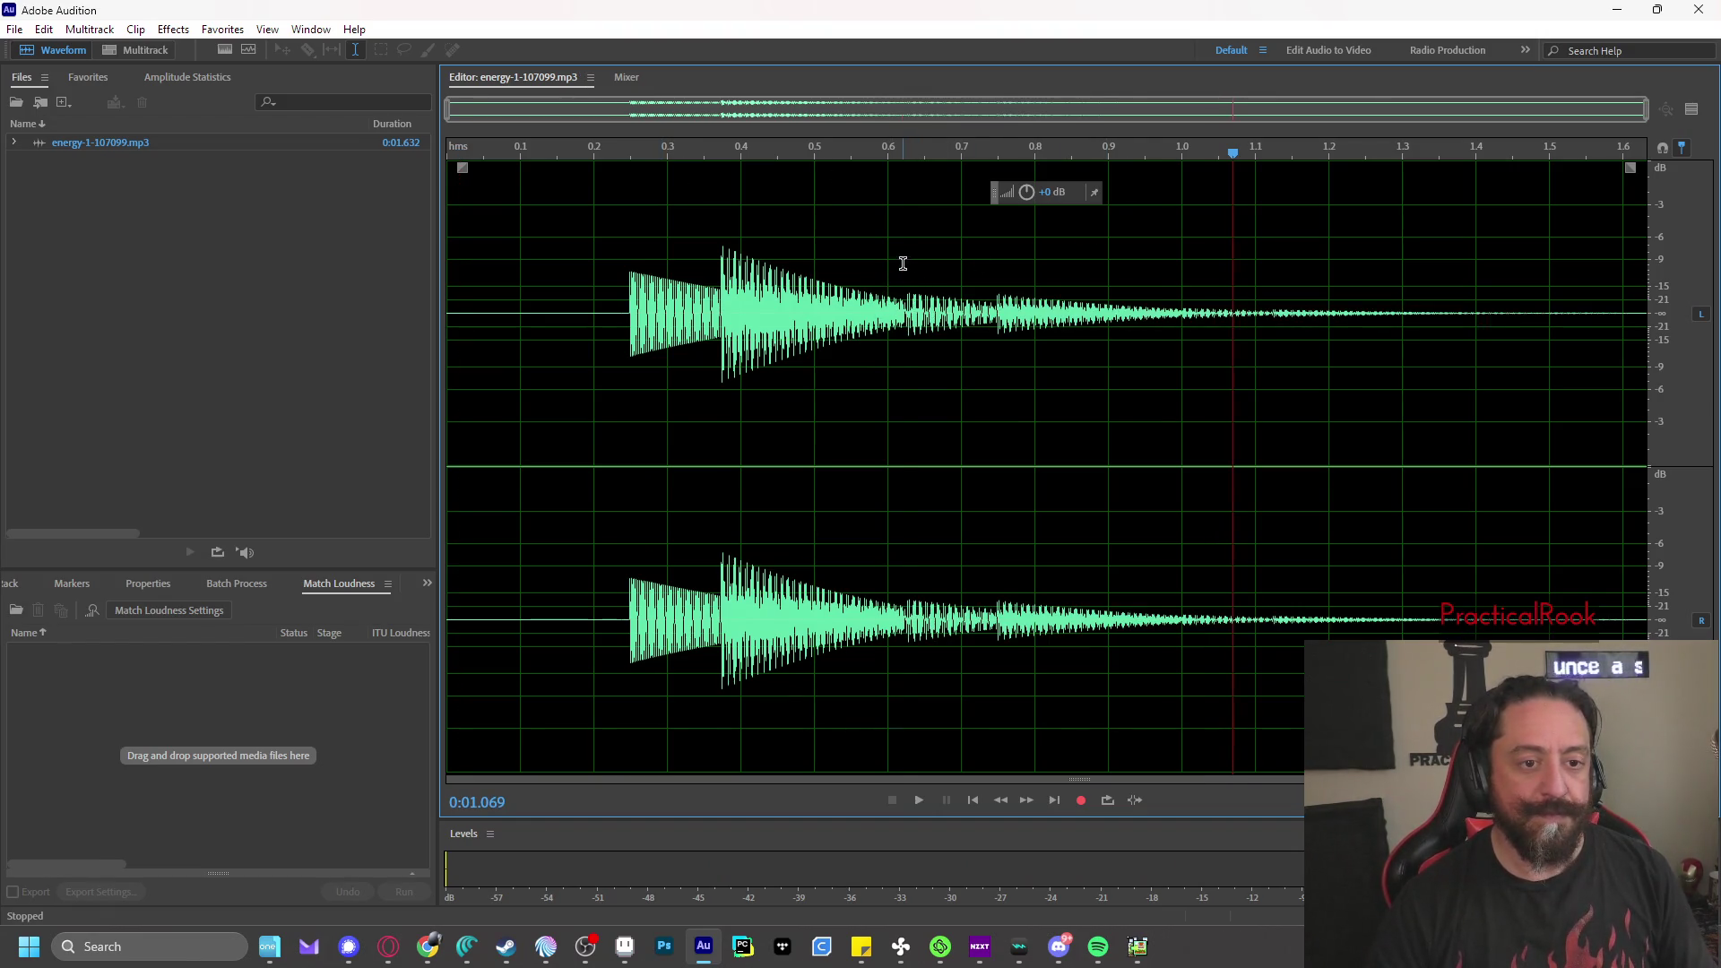
{"action": "left_click_drag", "start_coordinate": [903, 266], "coordinate": [1652, 287]}
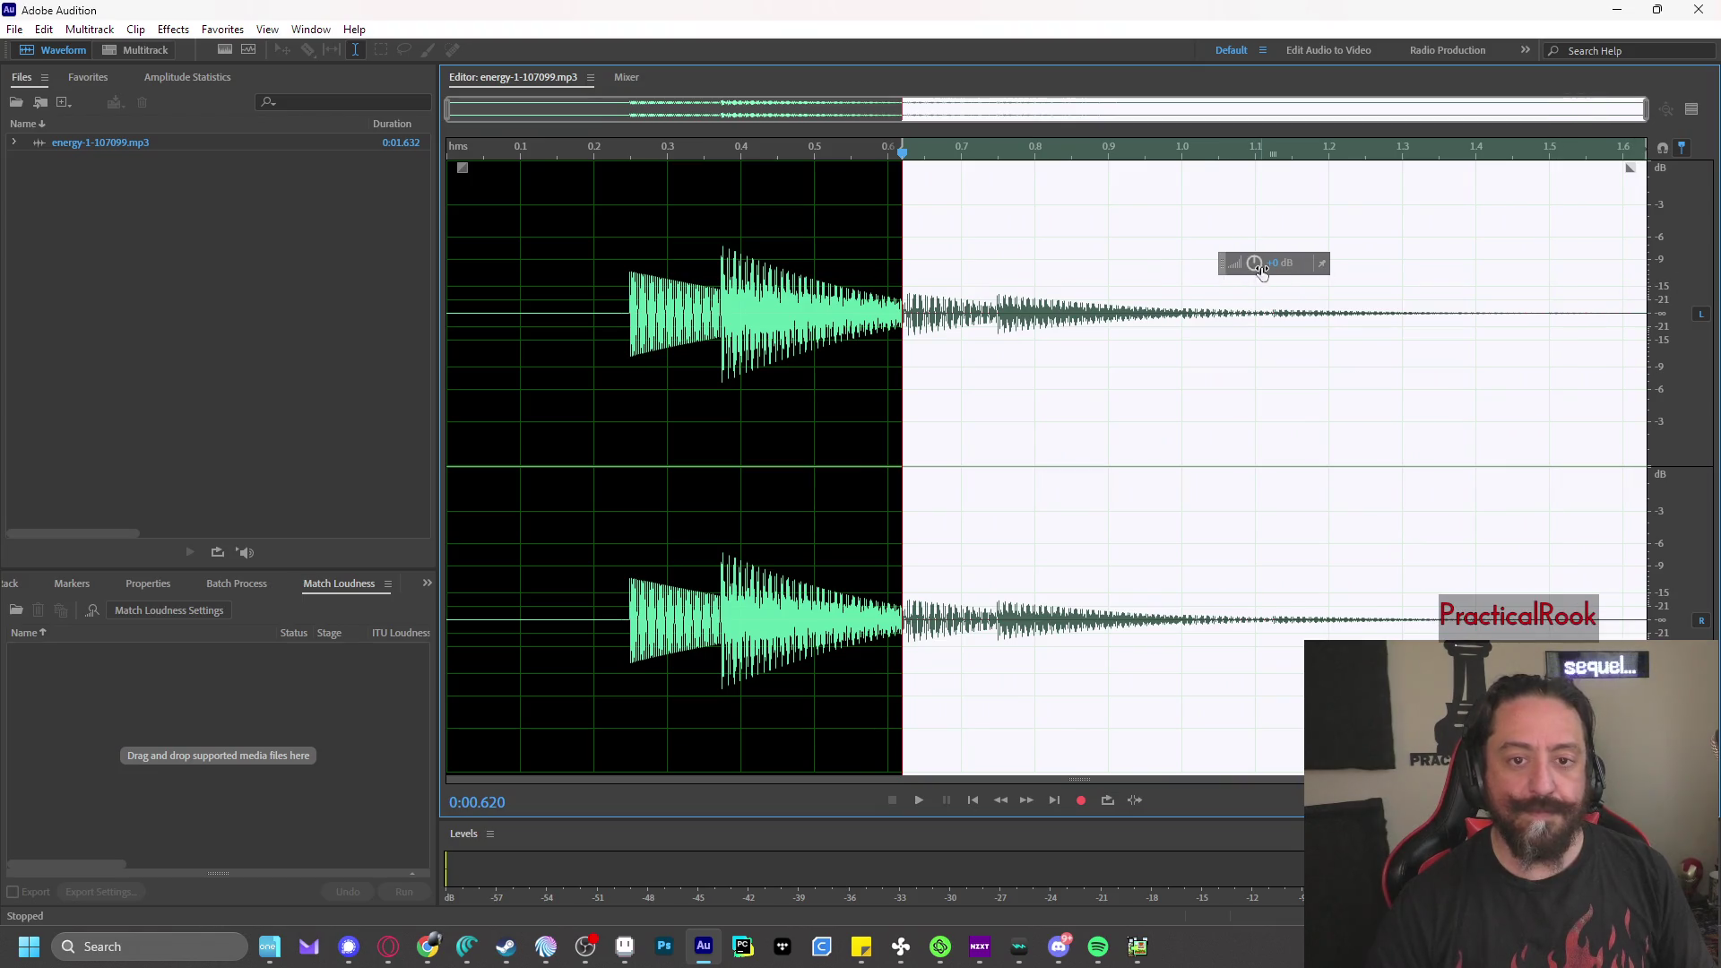
{"action": "left_click_drag", "start_coordinate": [1254, 263], "coordinate": [1254, 276]}
{"action": "left_click", "coordinate": [495, 153]}
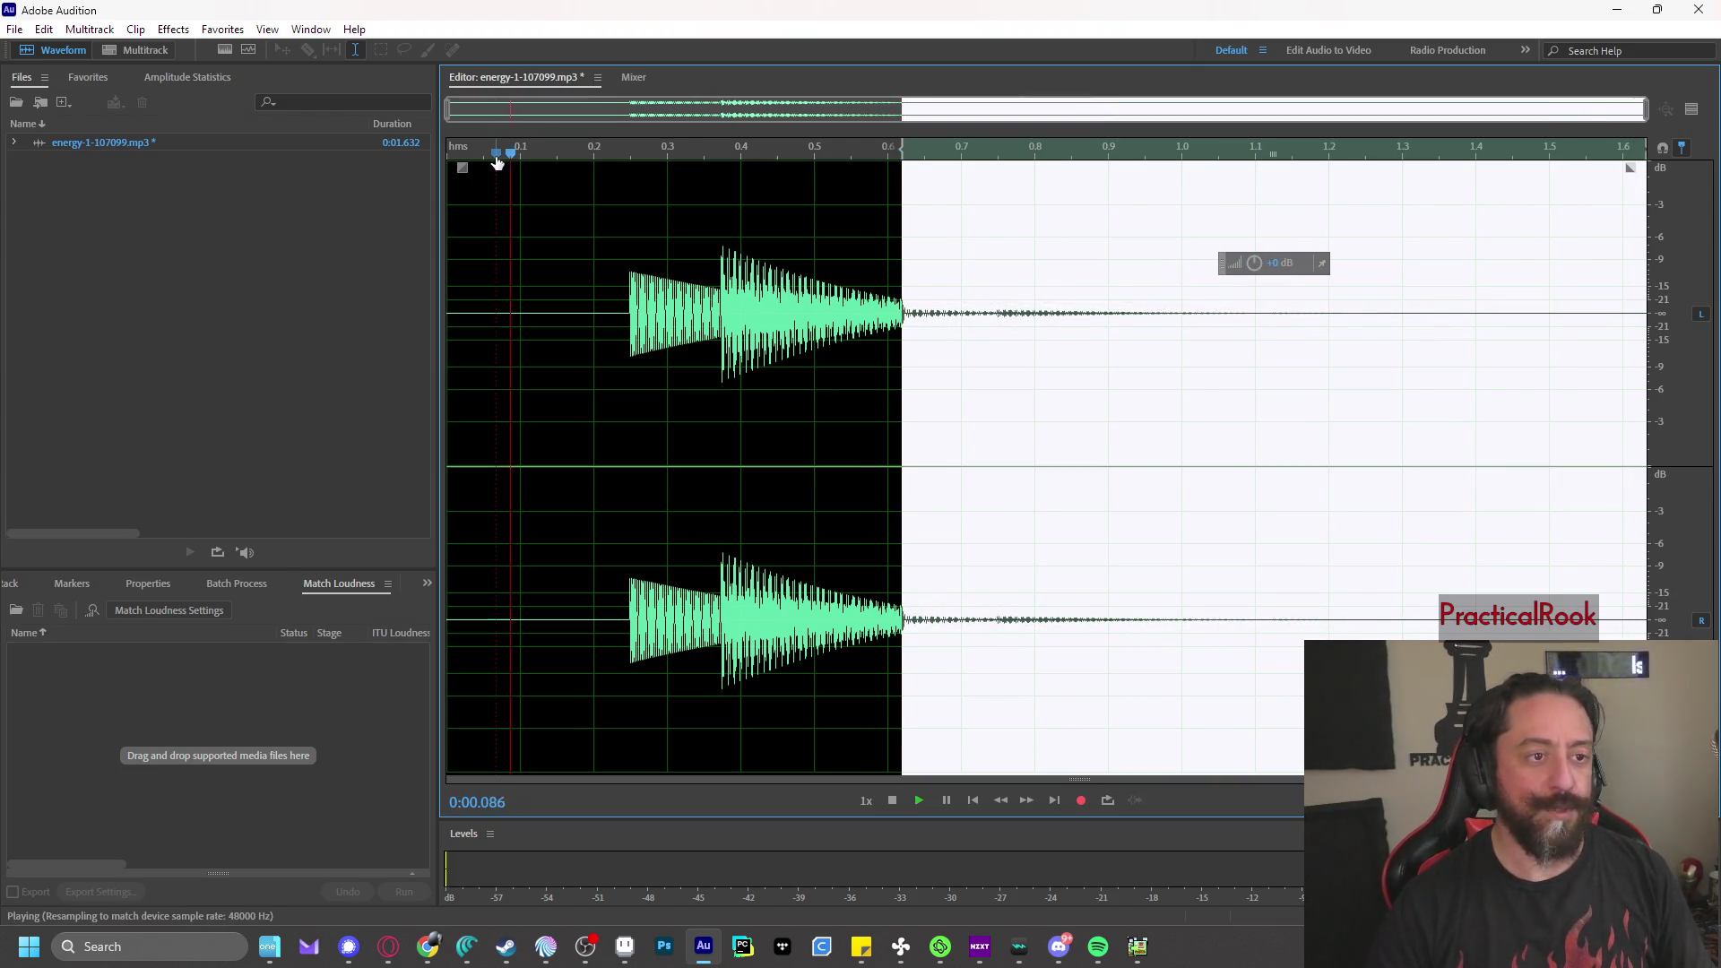
{"action": "key", "text": "space"}
{"action": "key", "text": "space"}
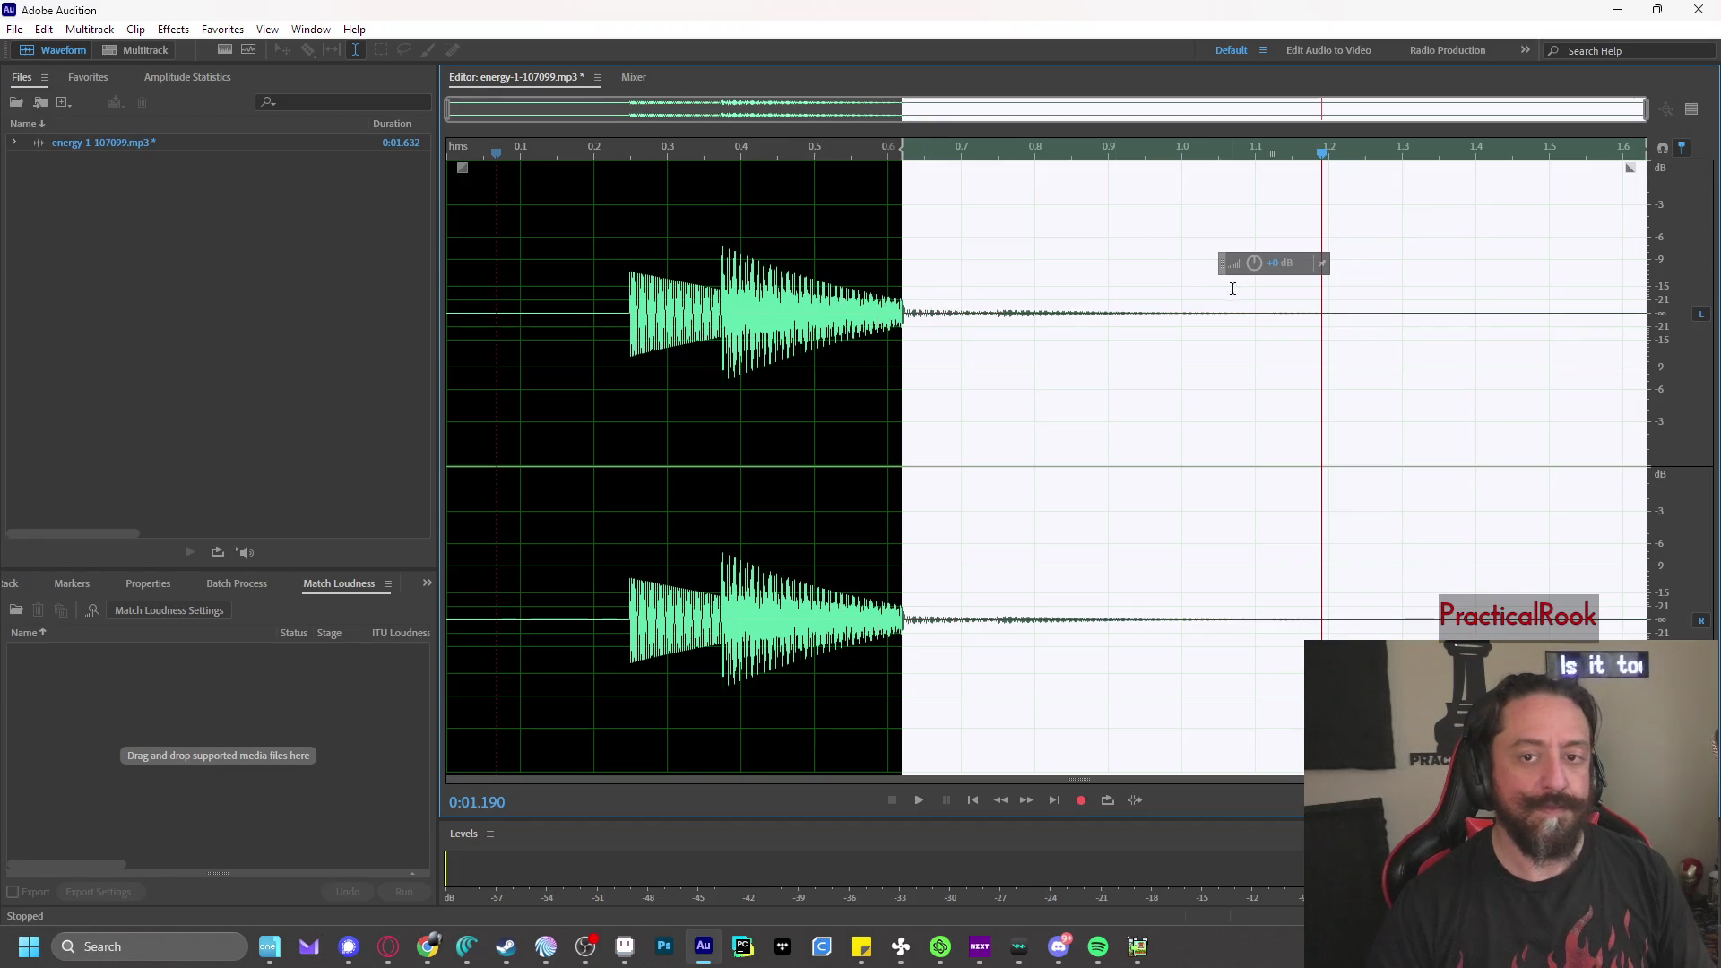
{"action": "left_click_drag", "start_coordinate": [1254, 263], "coordinate": [1234, 269]}
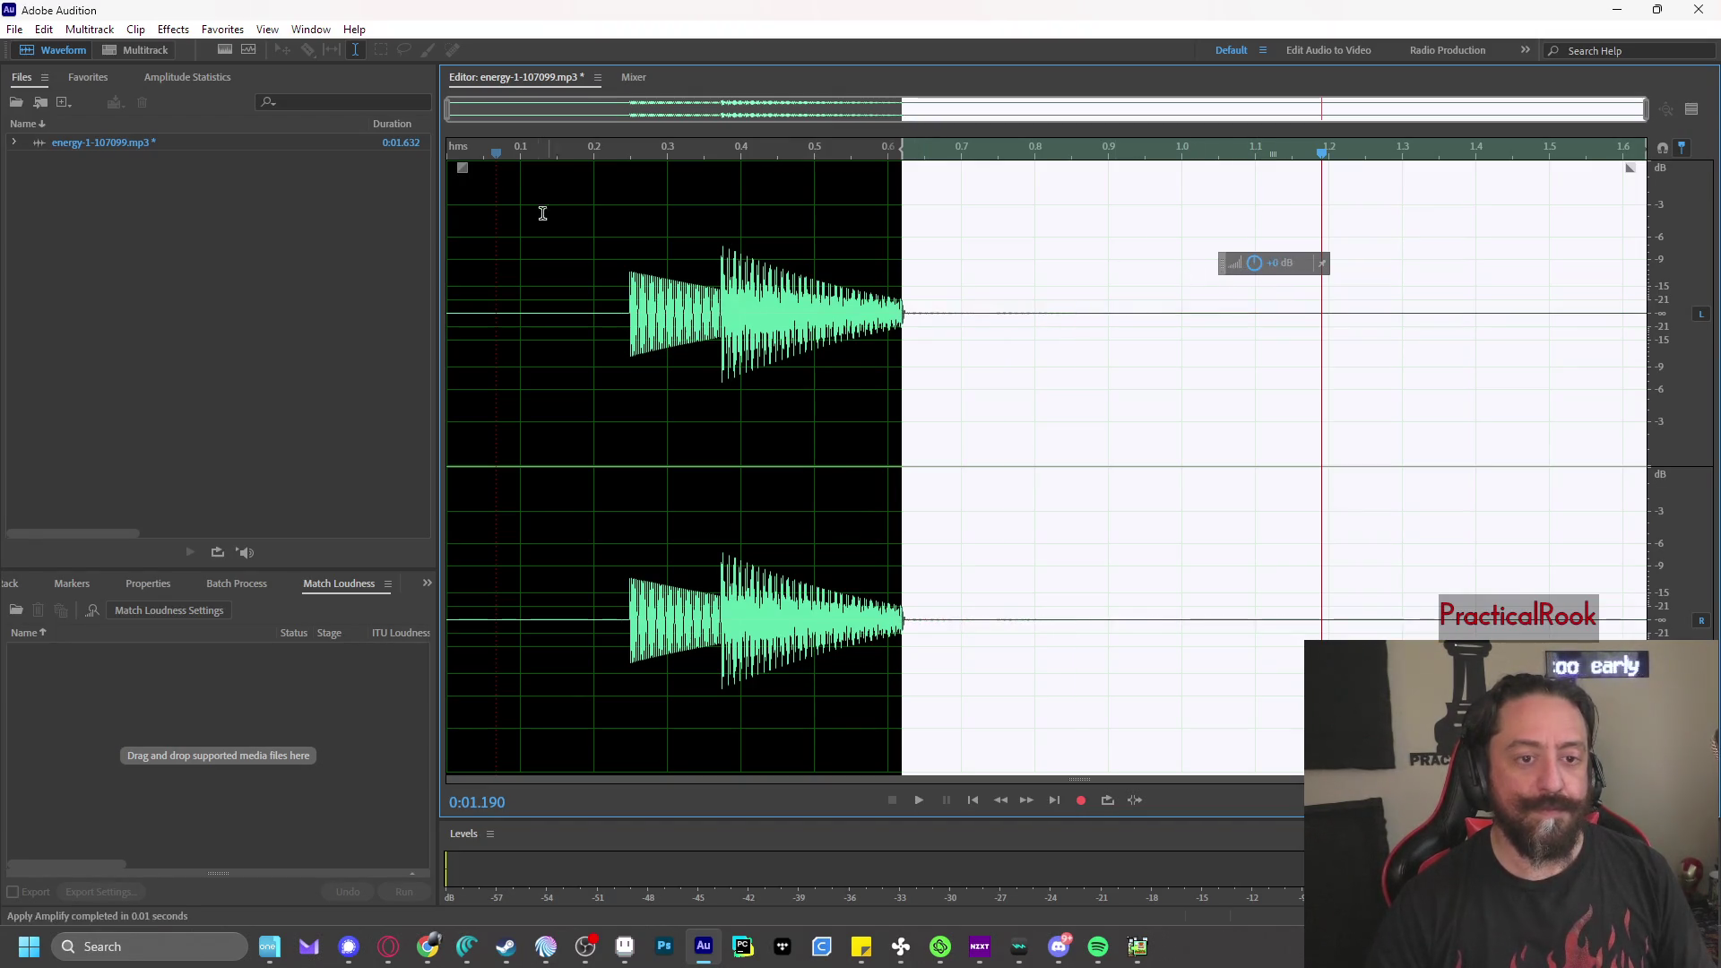
- Try deleting the 0.24 s lead-in, then revert the sound to its unedited state
{"action": "mouse_move", "coordinate": [624, 287]}
{"action": "left_mouse_down"}
{"action": "mouse_move", "coordinate": [627, 305]}
{"action": "mouse_move", "coordinate": [446, 296]}
{"action": "left_mouse_up"}
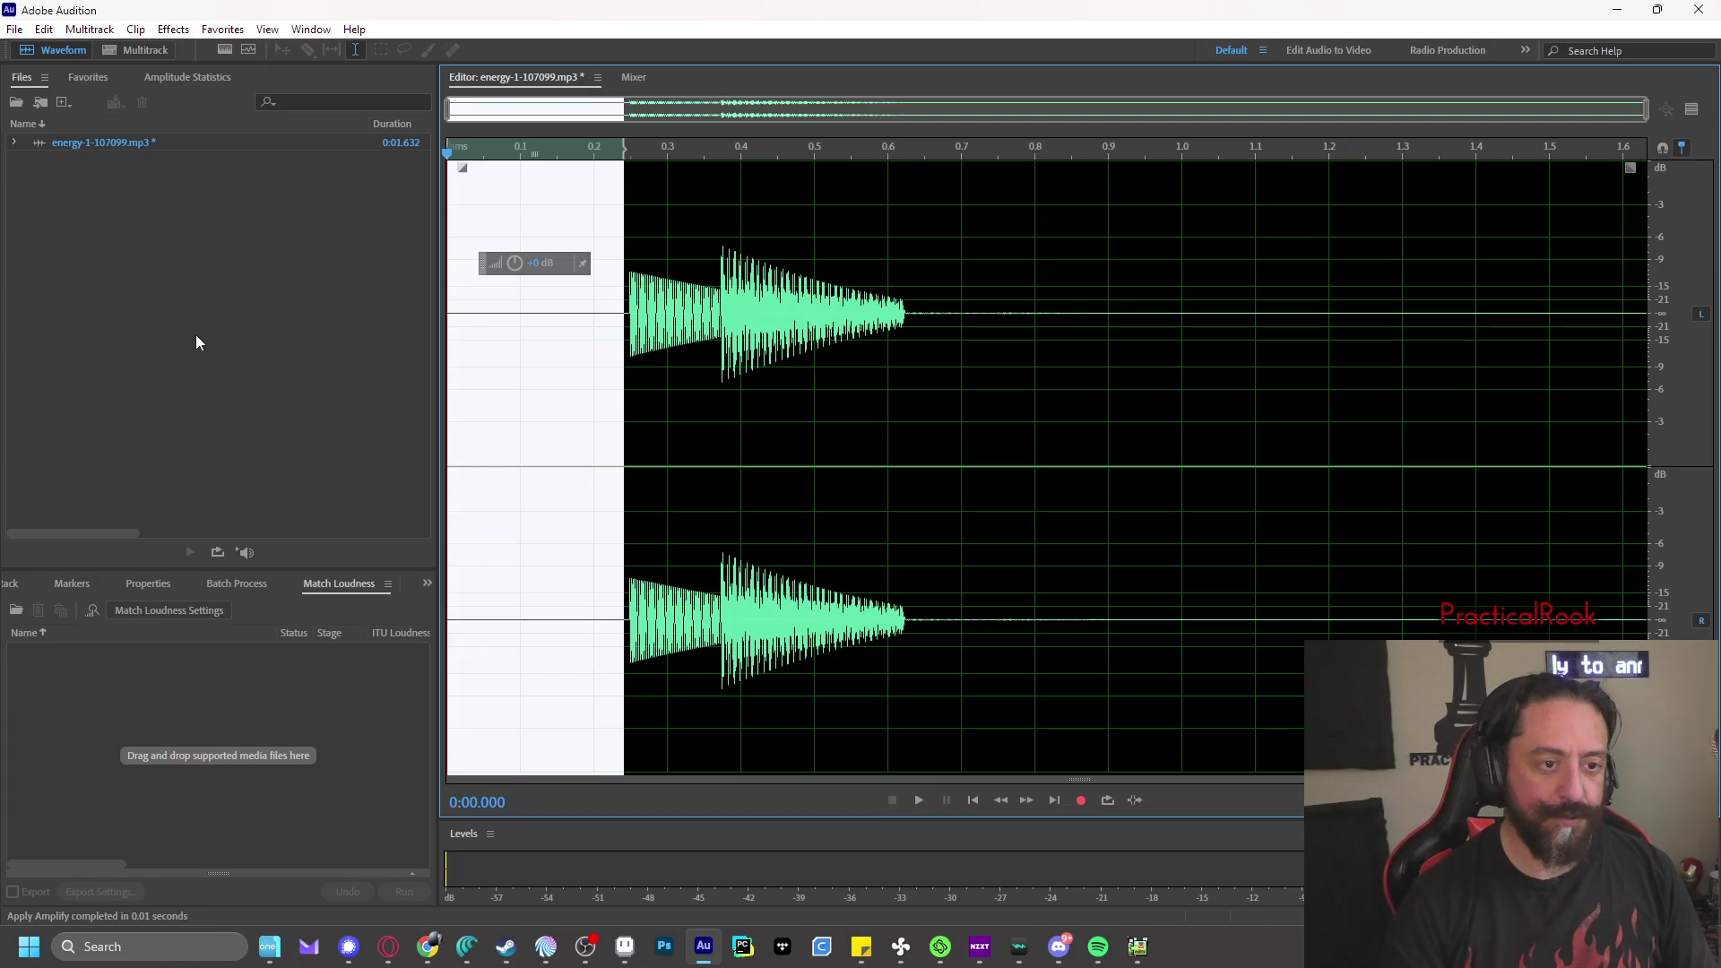
{"action": "key", "text": "Delete"}
{"action": "key", "text": "space"}
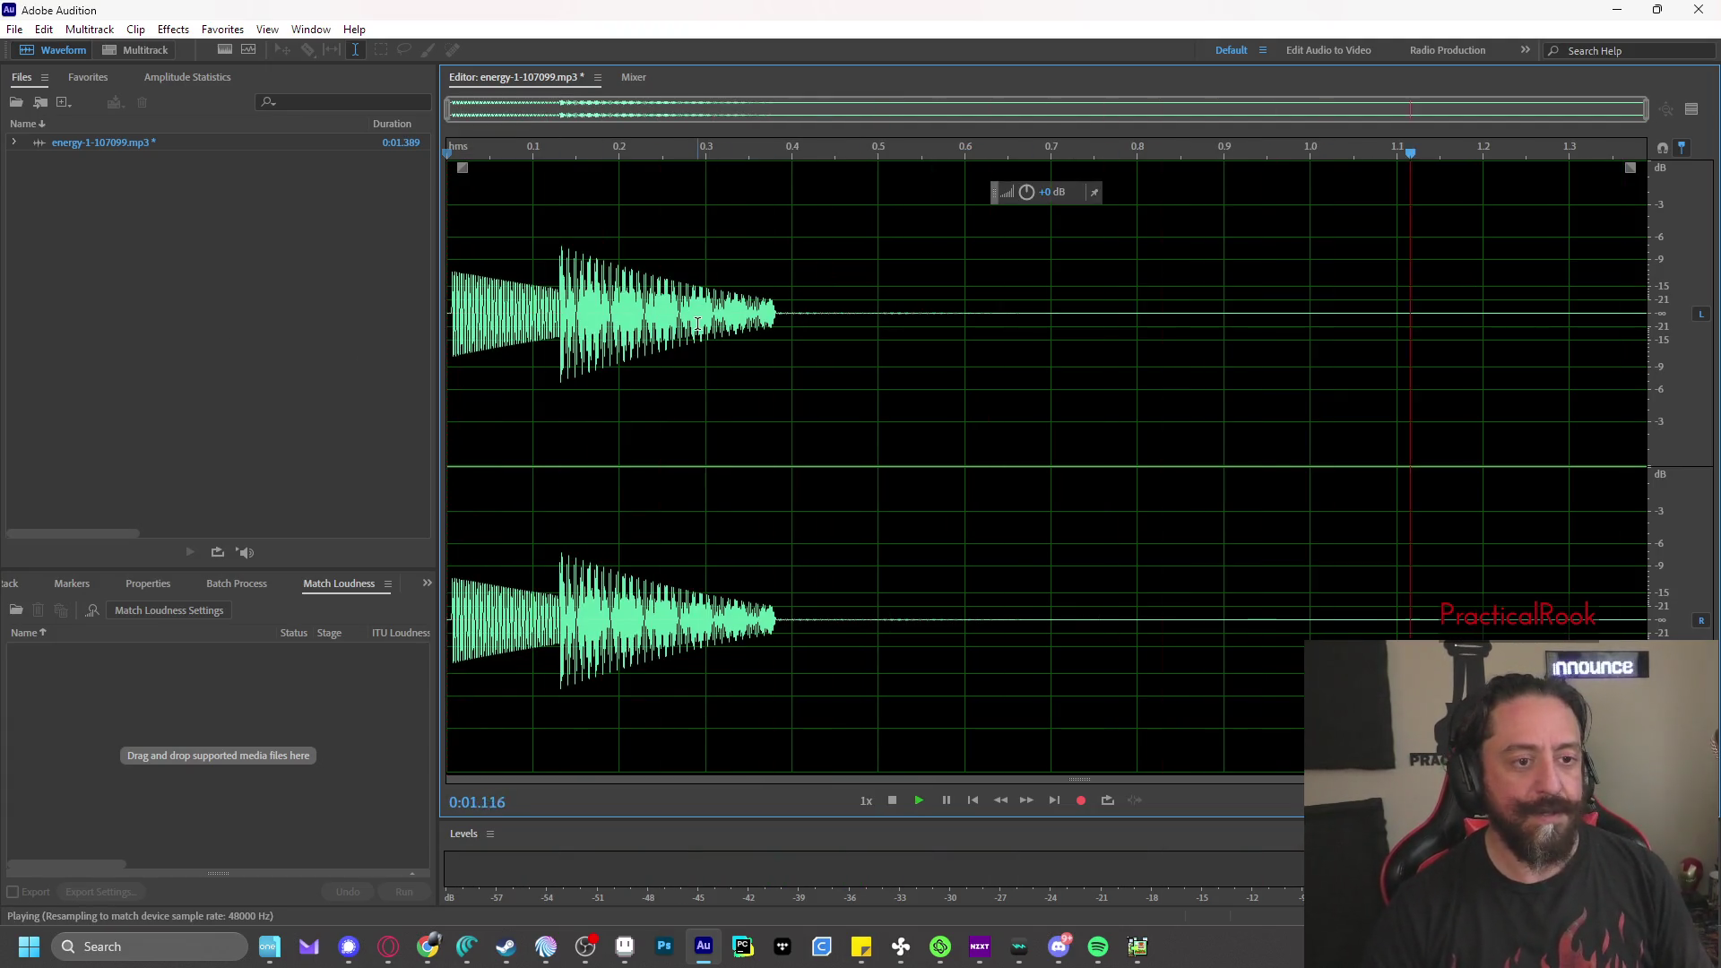
{"action": "key", "text": "ctrl+z"}
{"action": "key", "text": "ctrl+z"}
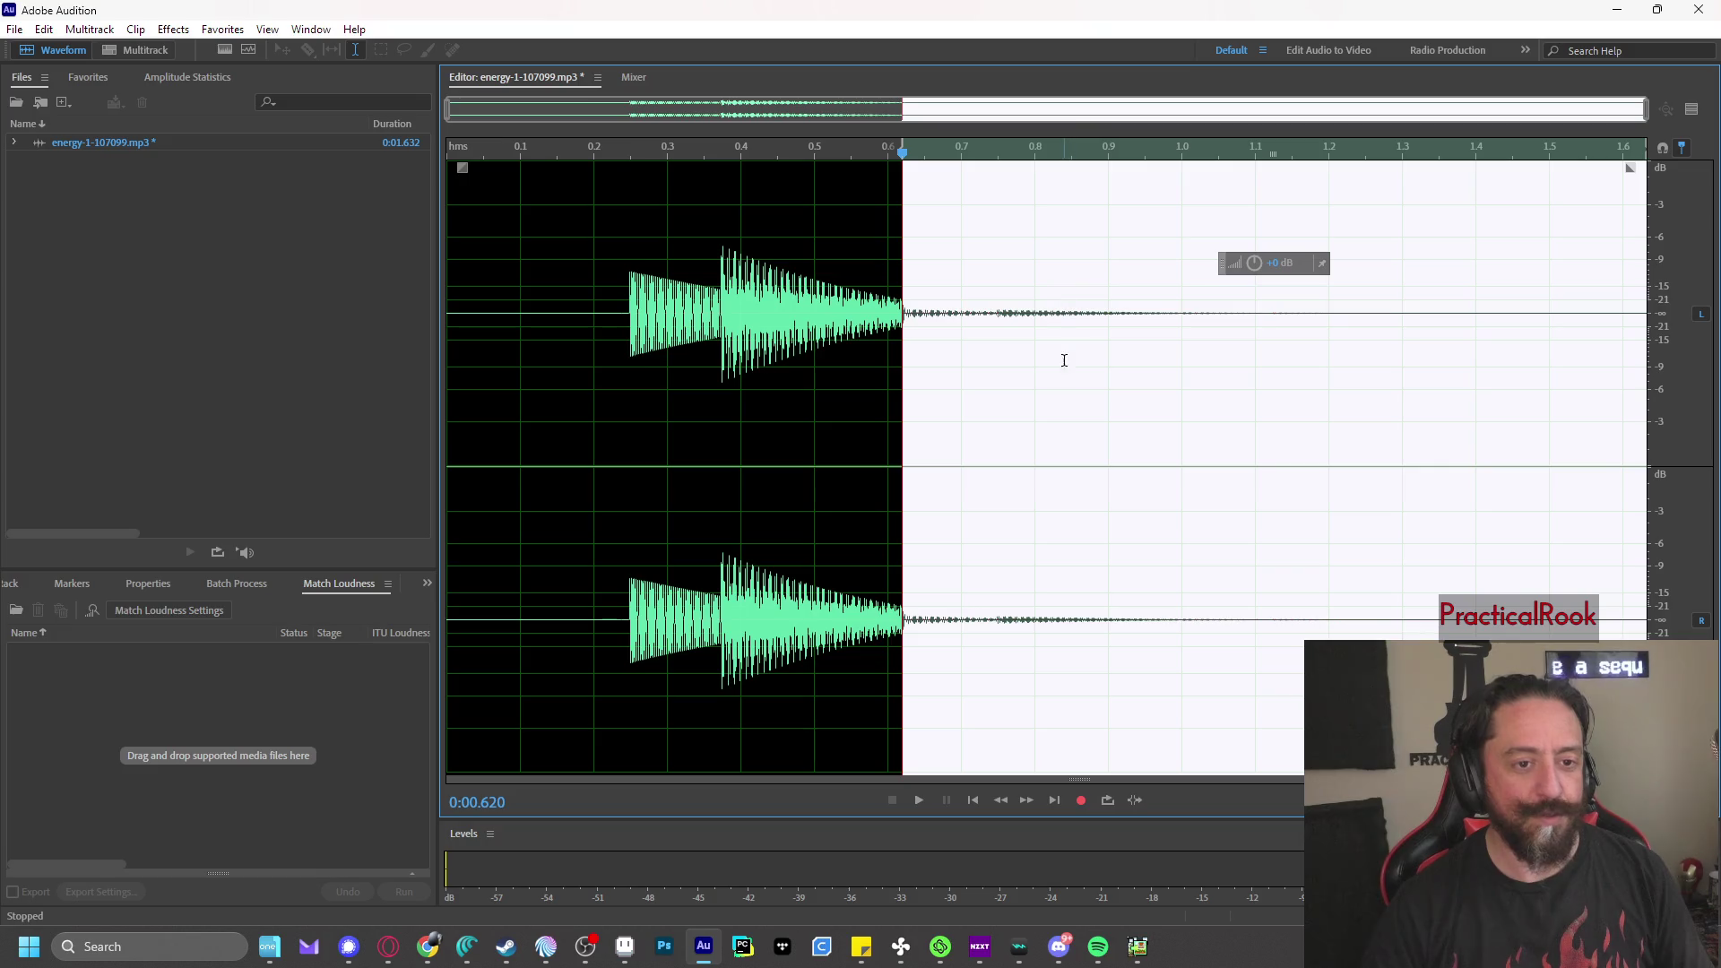
{"action": "key", "text": "ctrl+z"}
{"action": "left_click", "coordinate": [786, 153]}
{"action": "key", "text": "space"}
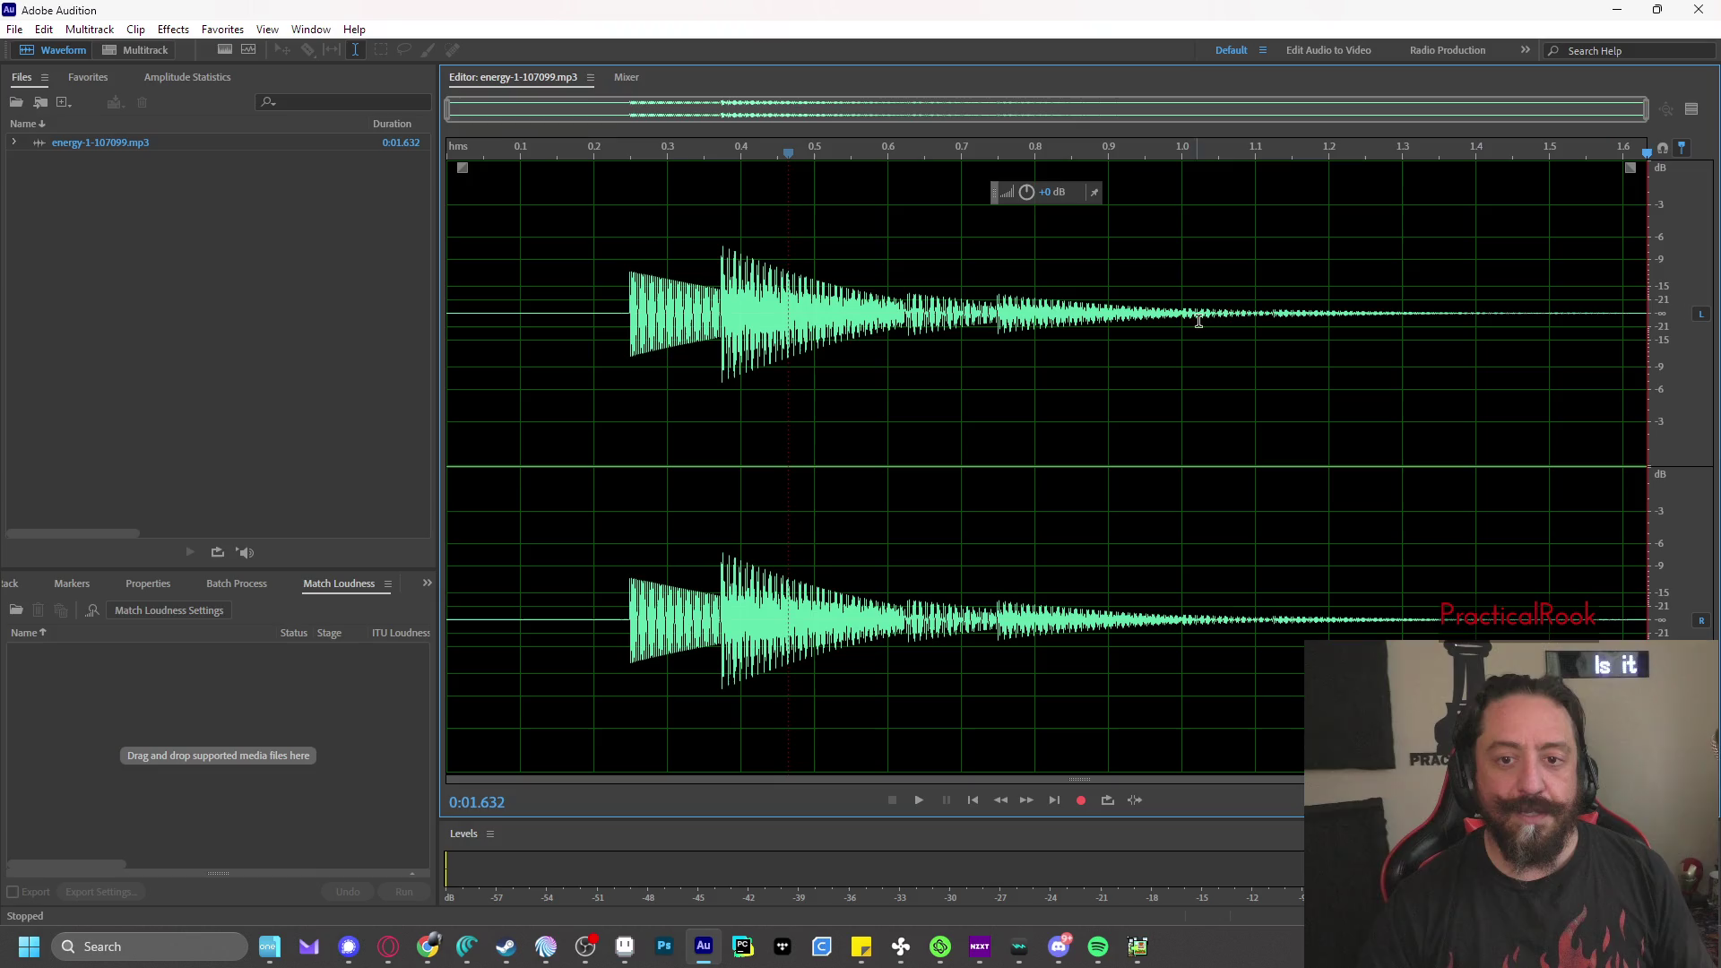
- Delete the tail after 1.07 s and the silent first 0.24 s, leaving 0.834 s
{"action": "left_click_drag", "start_coordinate": [1233, 365], "coordinate": [1658, 372]}
{"action": "key", "text": "Delete"}
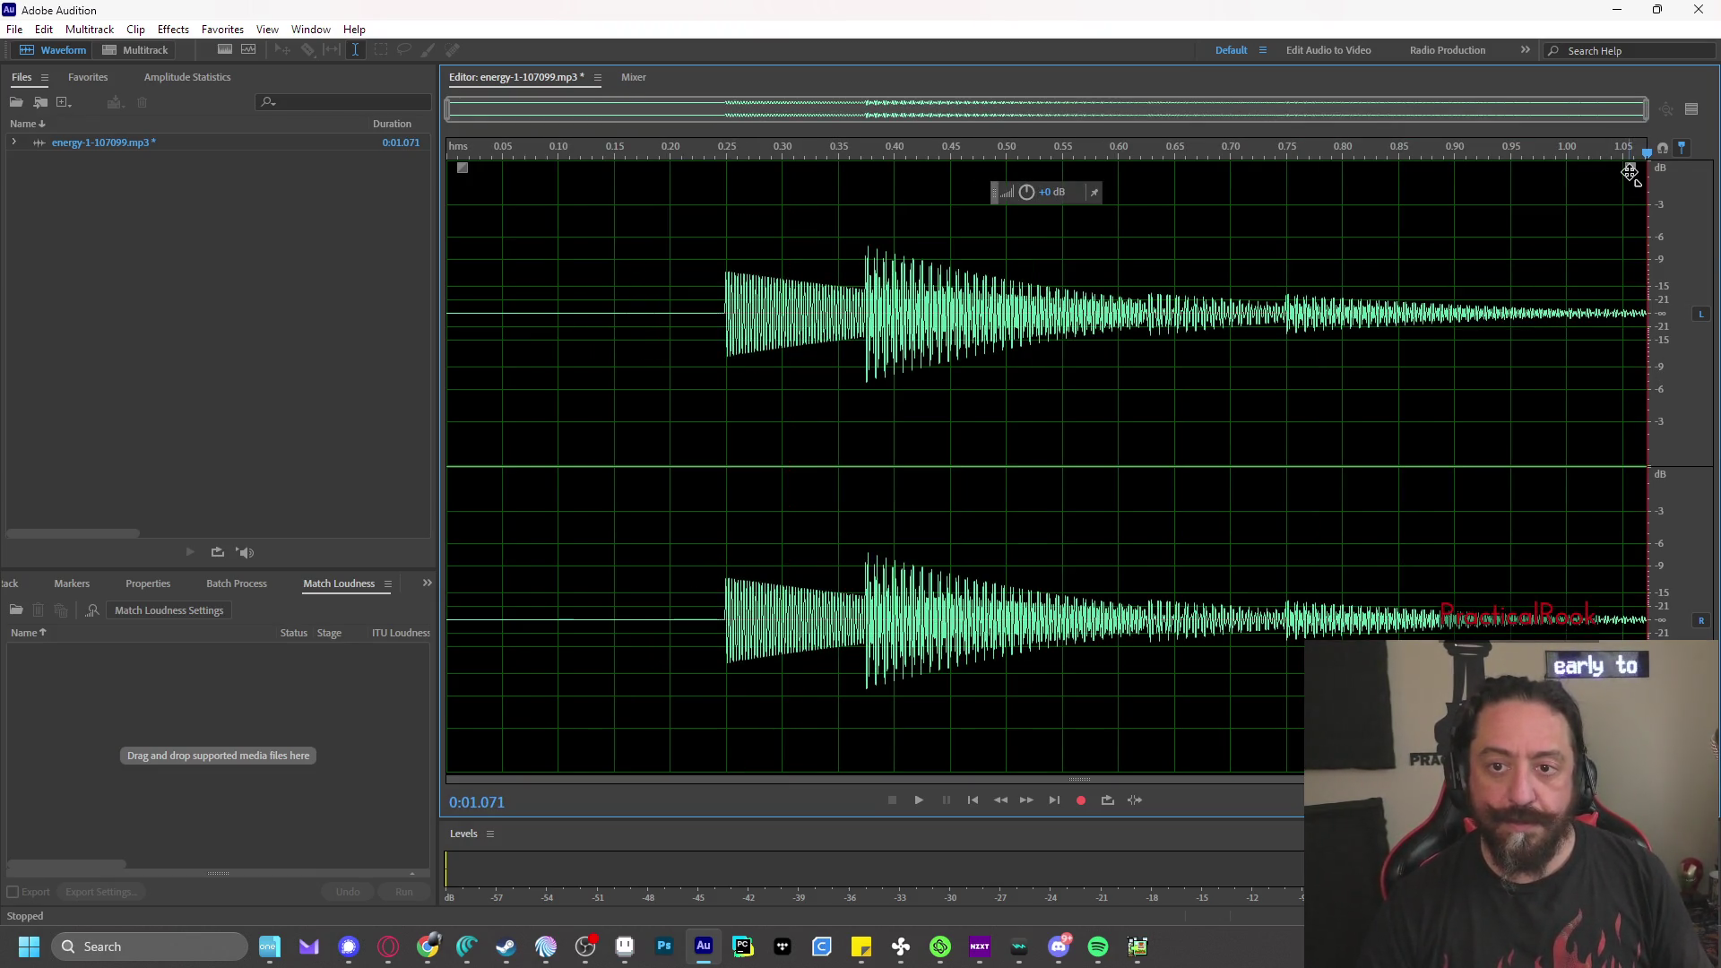
{"action": "mouse_move", "coordinate": [1631, 168]}
{"action": "left_mouse_down"}
{"action": "mouse_move", "coordinate": [1240, 234]}
{"action": "mouse_move", "coordinate": [1045, 238]}
{"action": "left_mouse_up"}
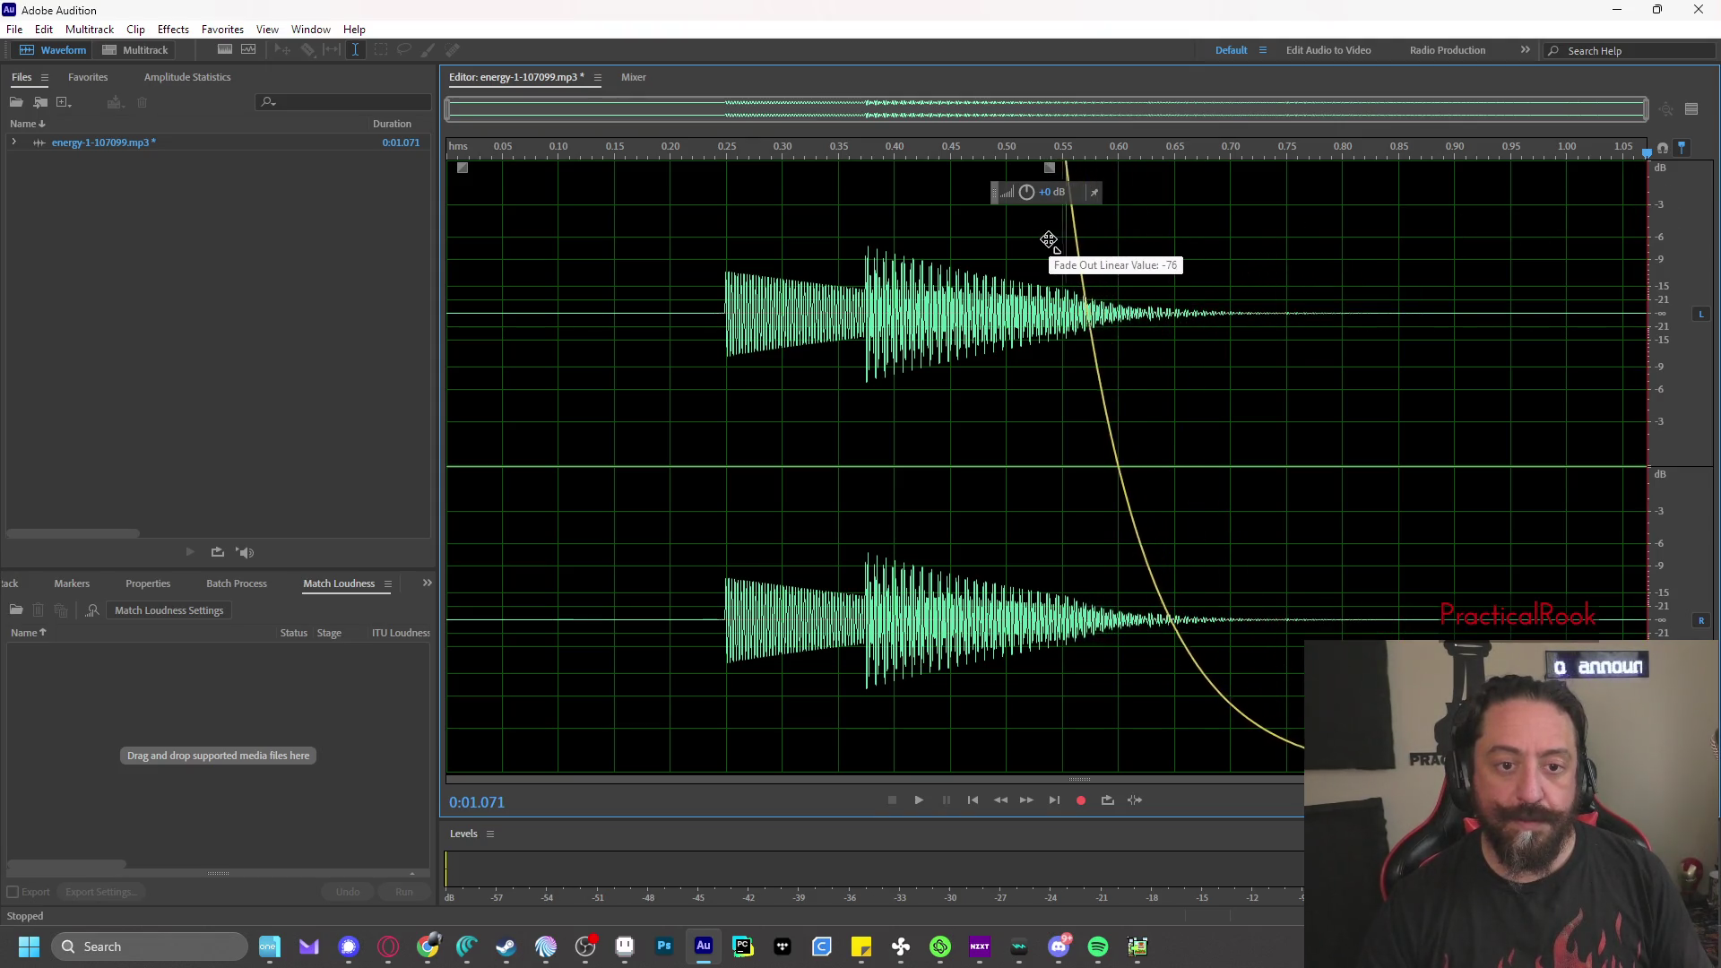
{"action": "key", "text": "ctrl+z"}
{"action": "left_click", "coordinate": [855, 158]}
{"action": "key", "text": "space"}
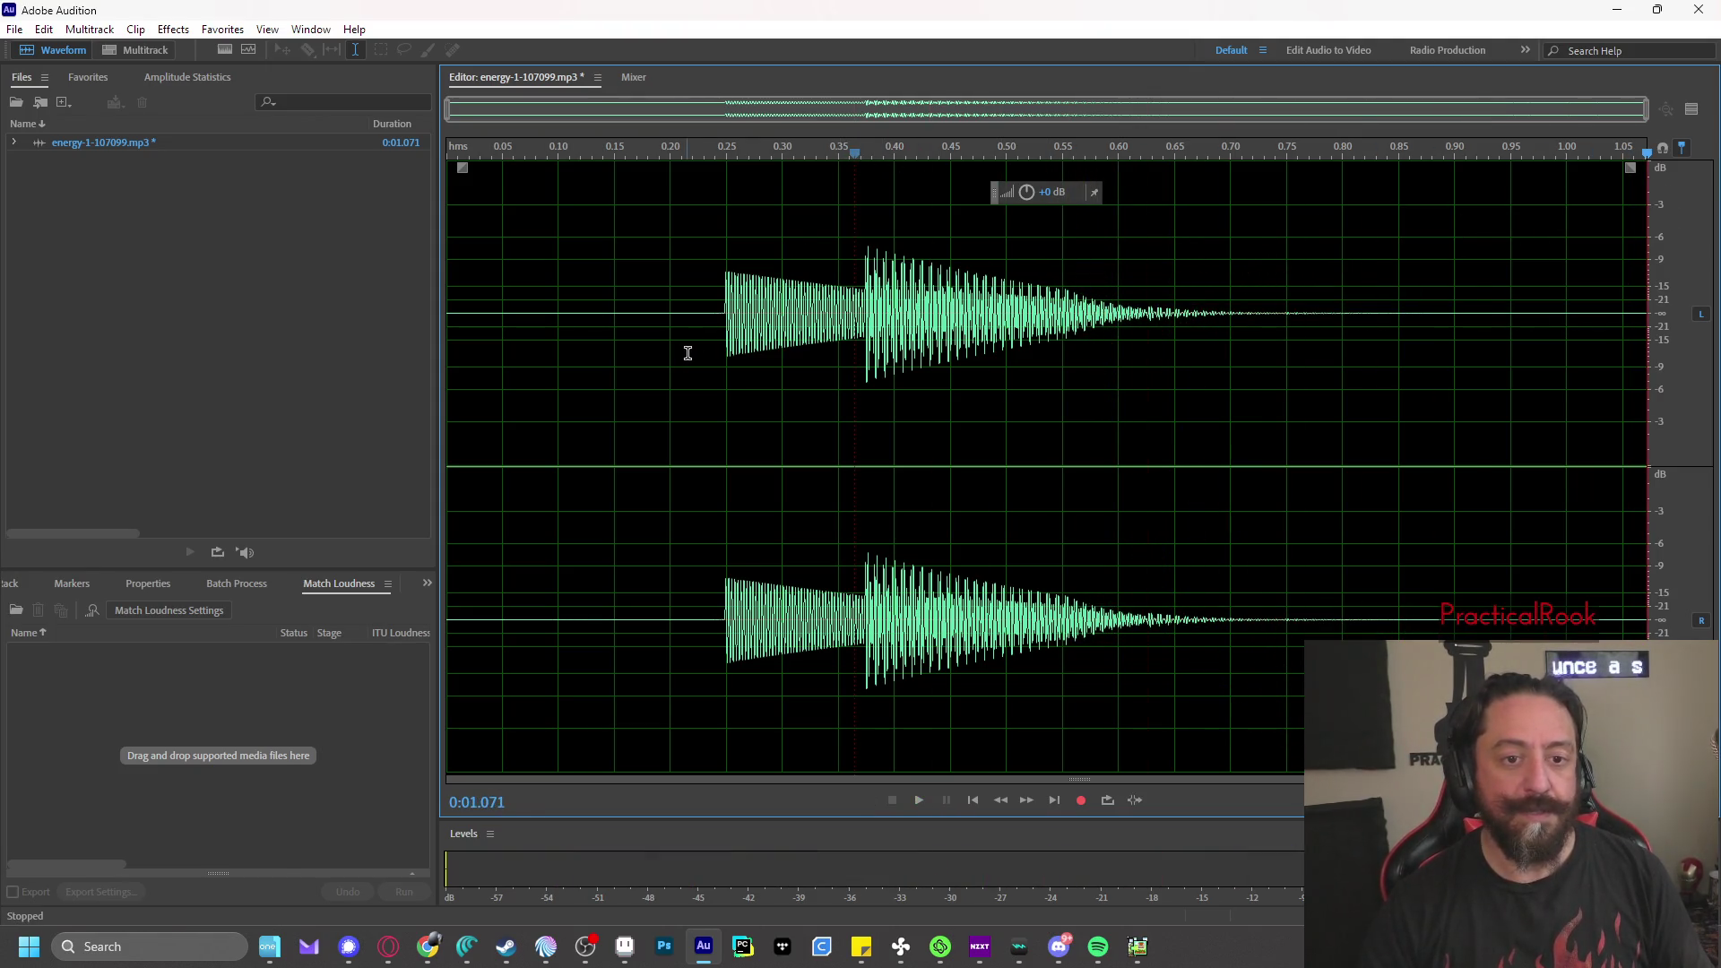
{"action": "left_click_drag", "start_coordinate": [712, 305], "coordinate": [207, 290]}
{"action": "key", "text": "Delete"}
{"action": "key", "text": "space"}
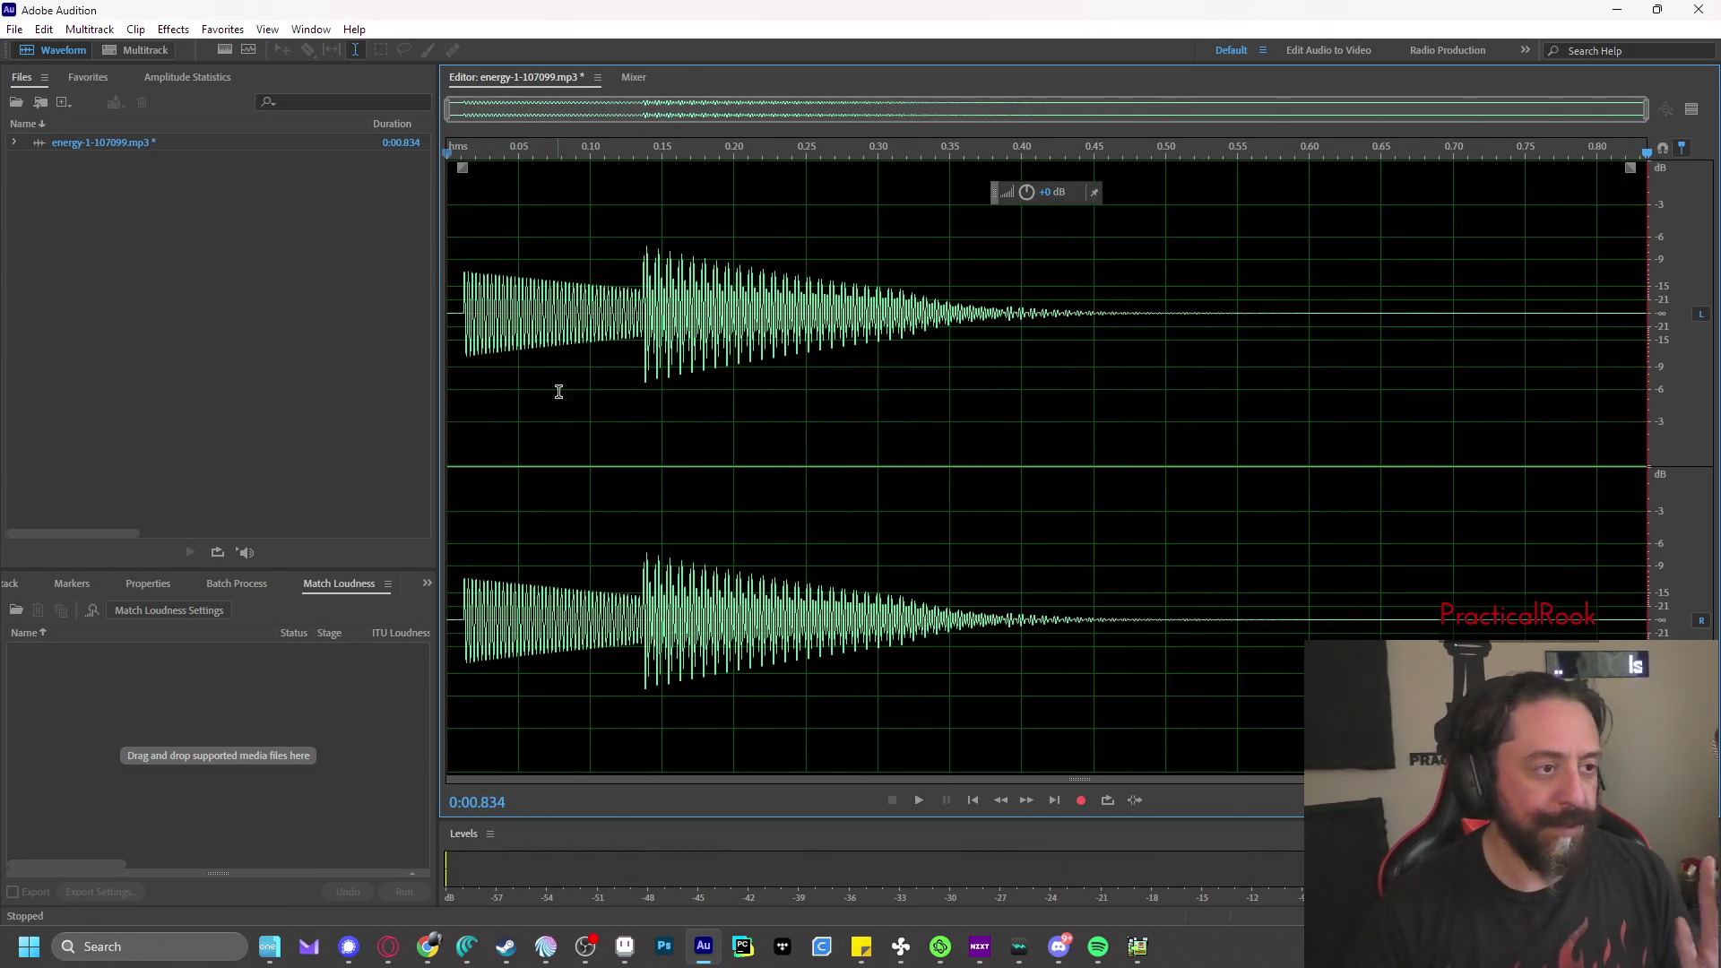
- Save the sound as energy-1-107099.ogg in Xiph OGG format
{"action": "key", "text": "ctrl+shift+s"}
{"action": "left_click", "coordinate": [596, 423]}
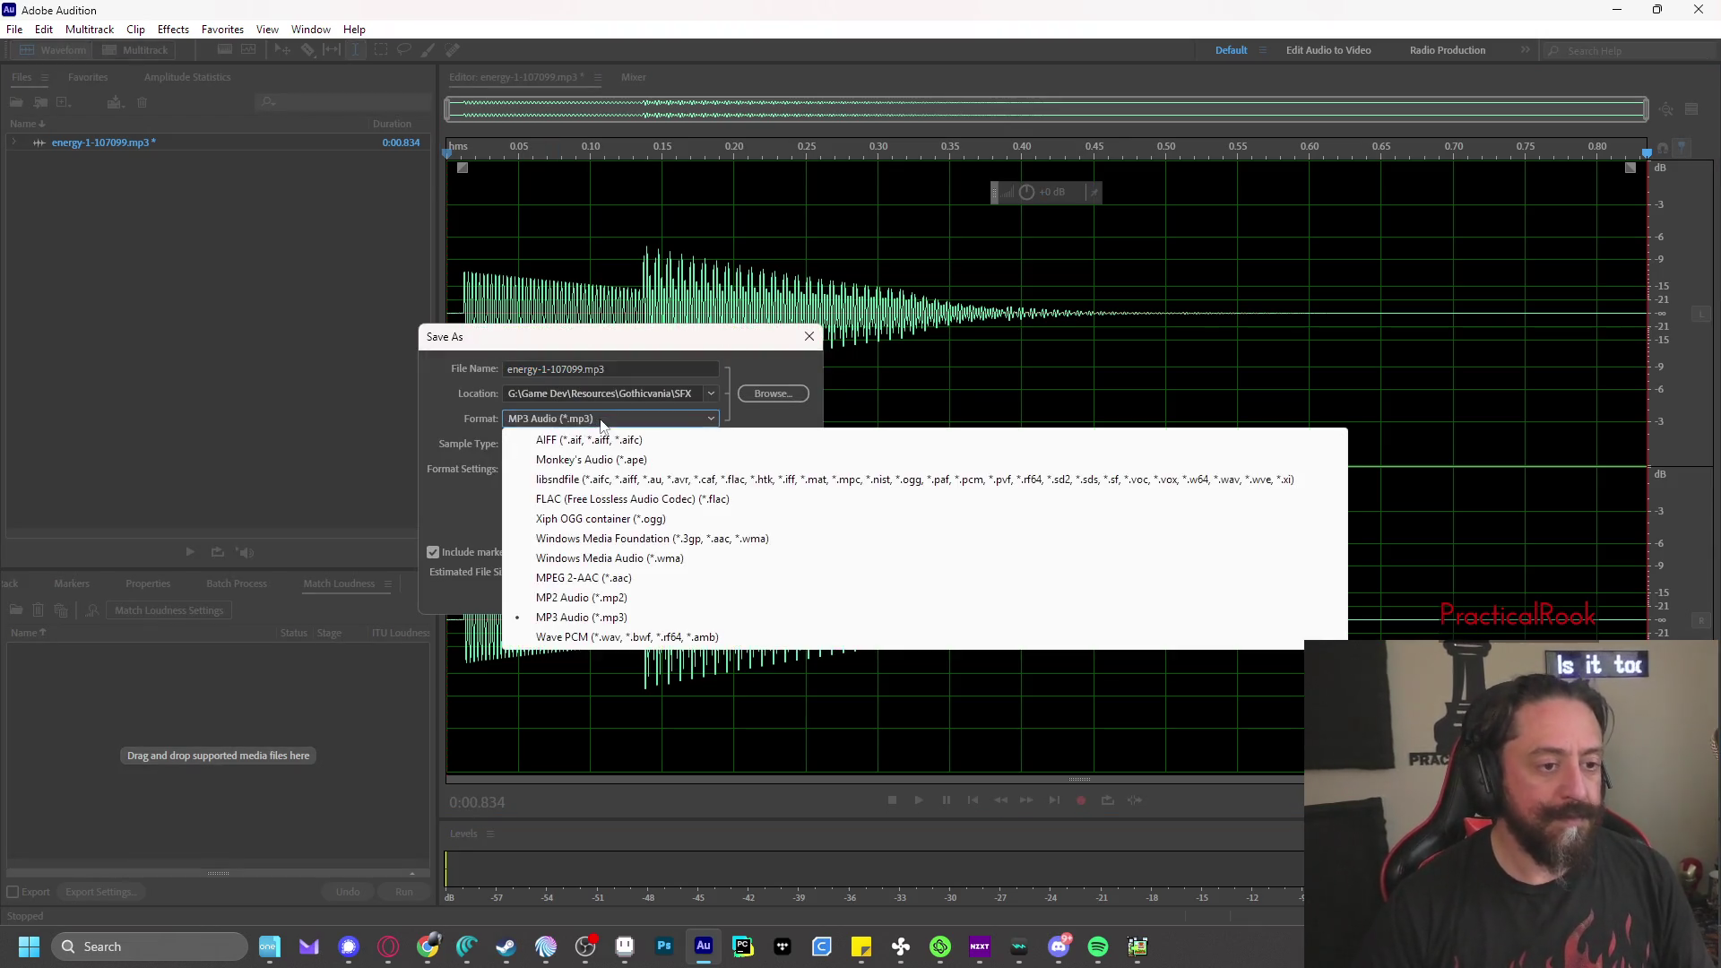
{"action": "left_click", "coordinate": [641, 529]}
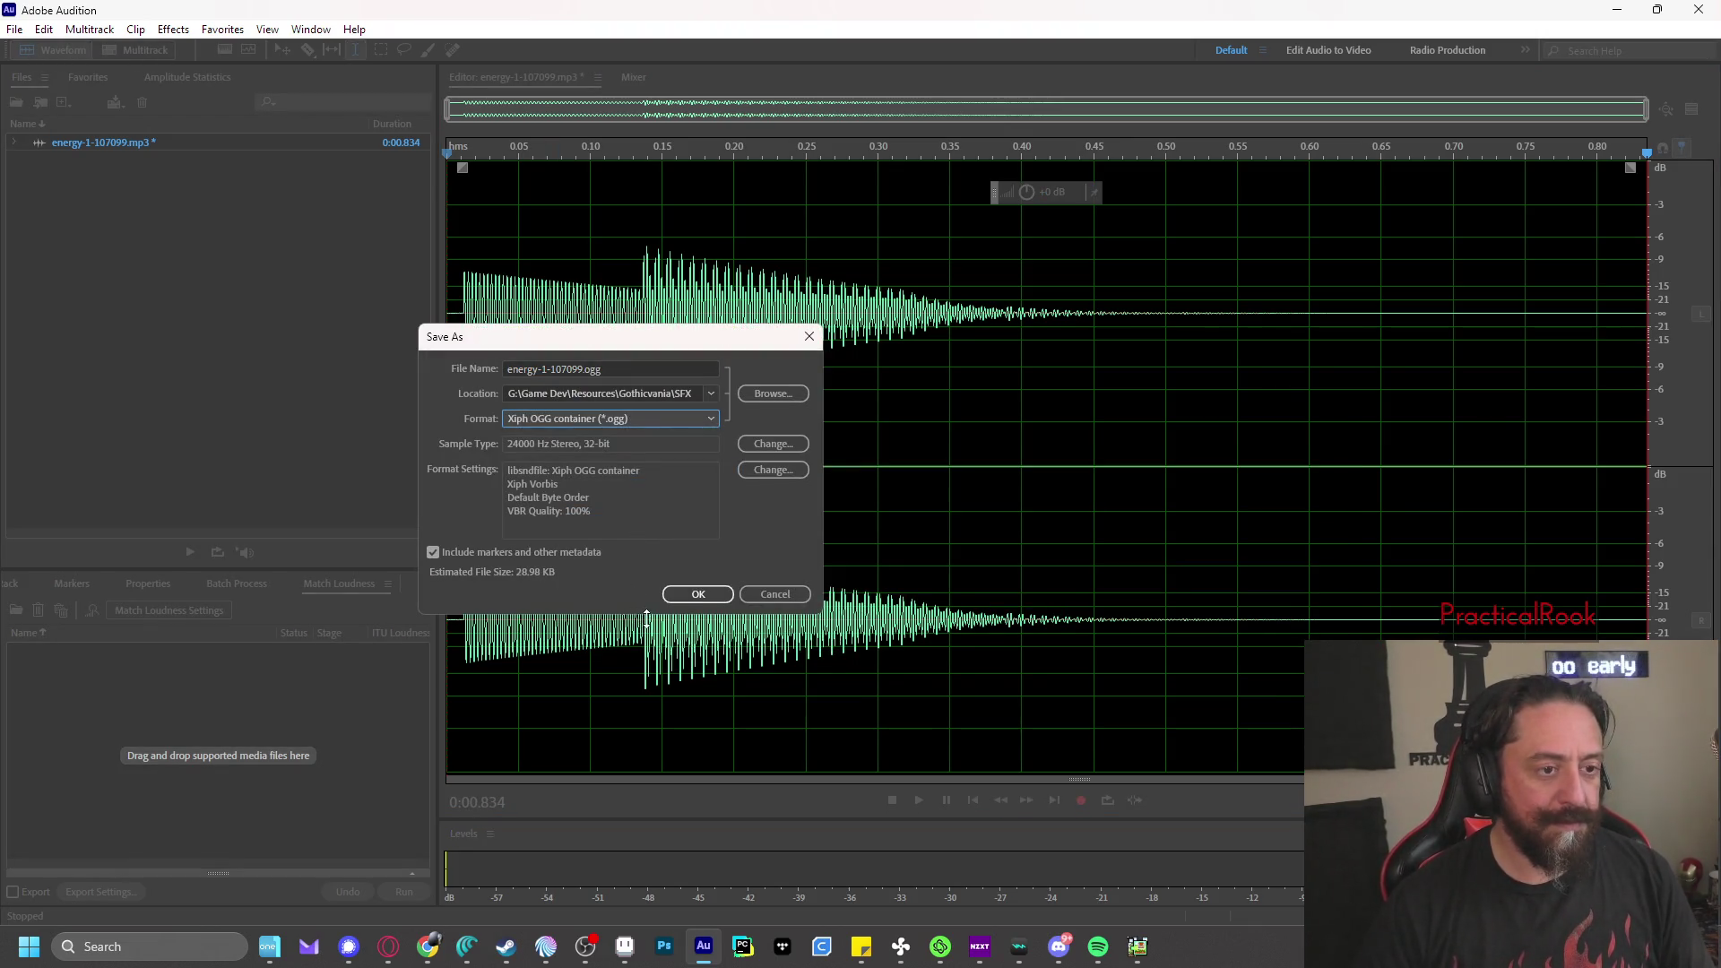
{"action": "left_click", "coordinate": [699, 599]}
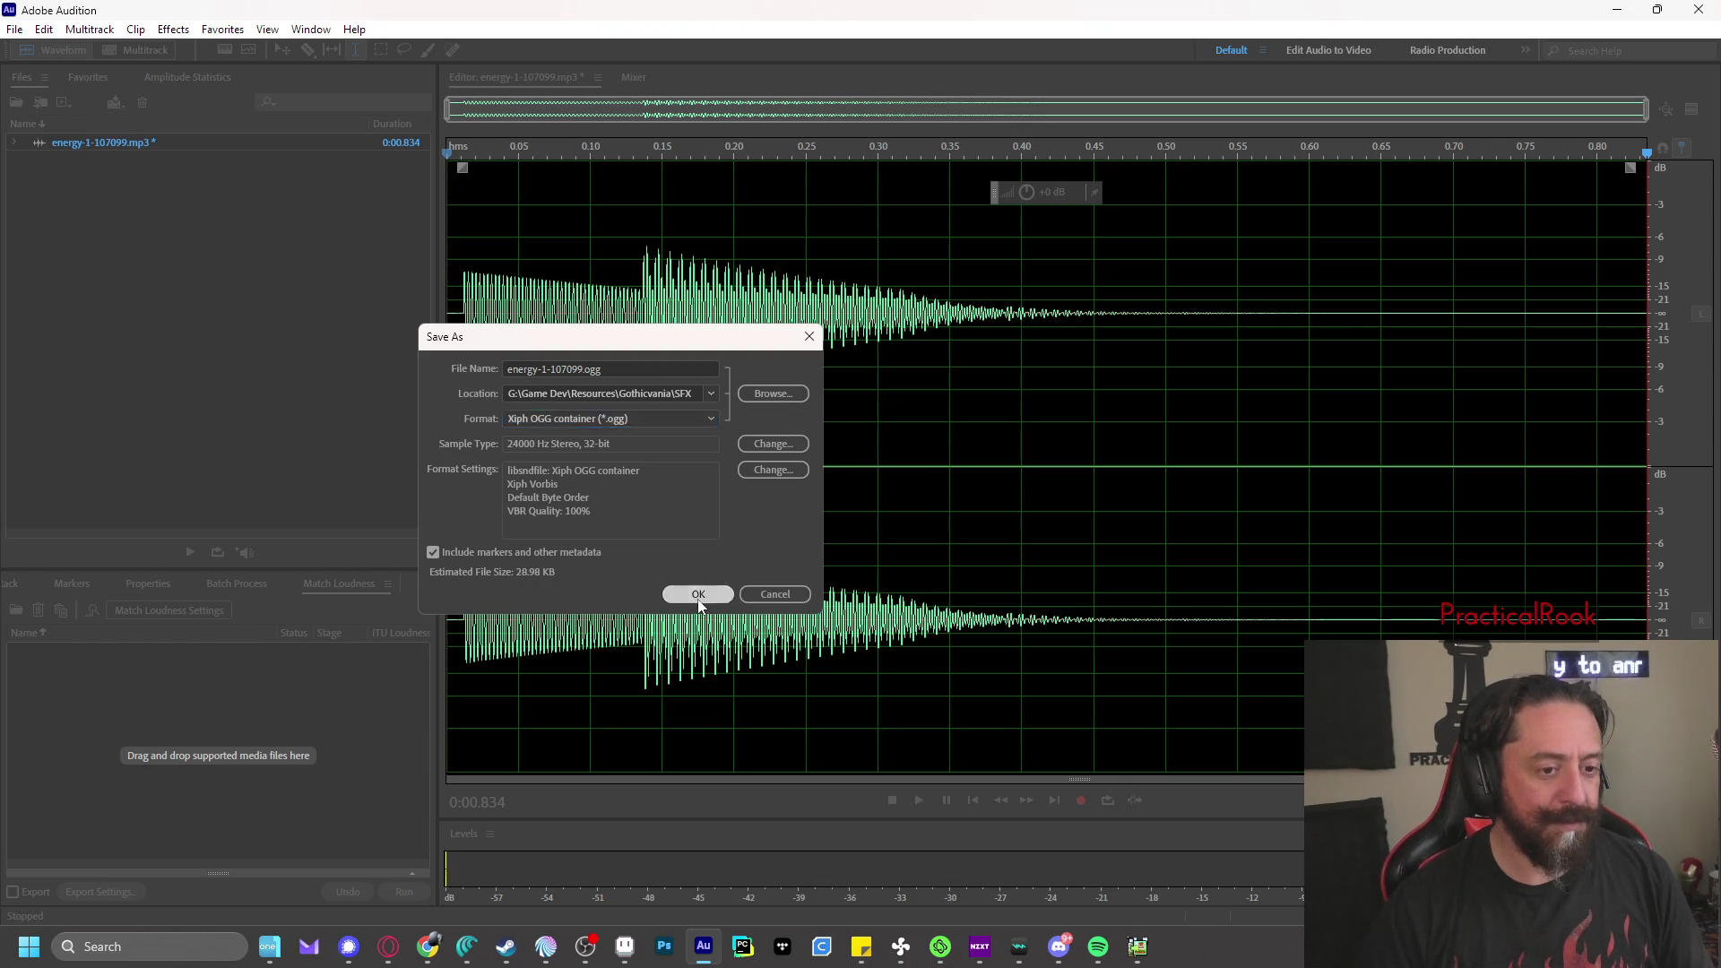
- Load energy-1-107099.ogg from the SFX folder into the Sound Effects list and preview it twice
{"action": "left_click", "coordinate": [1616, 9]}
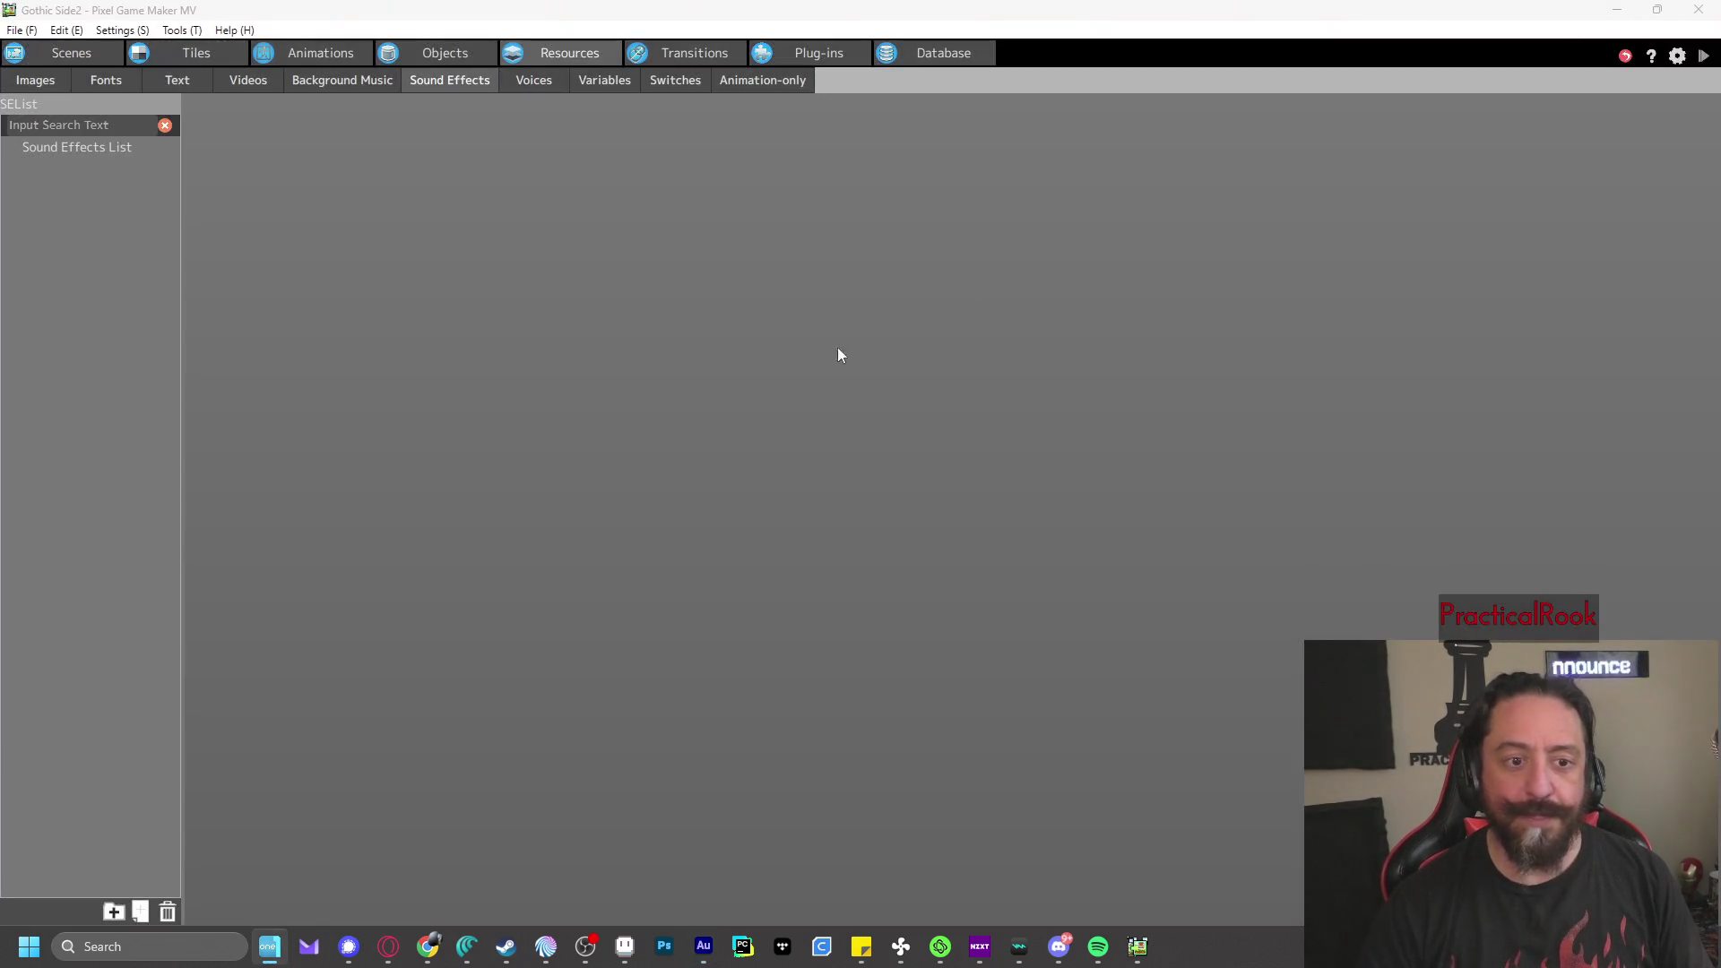
{"action": "right_click", "coordinate": [56, 230]}
{"action": "left_click", "coordinate": [99, 242]}
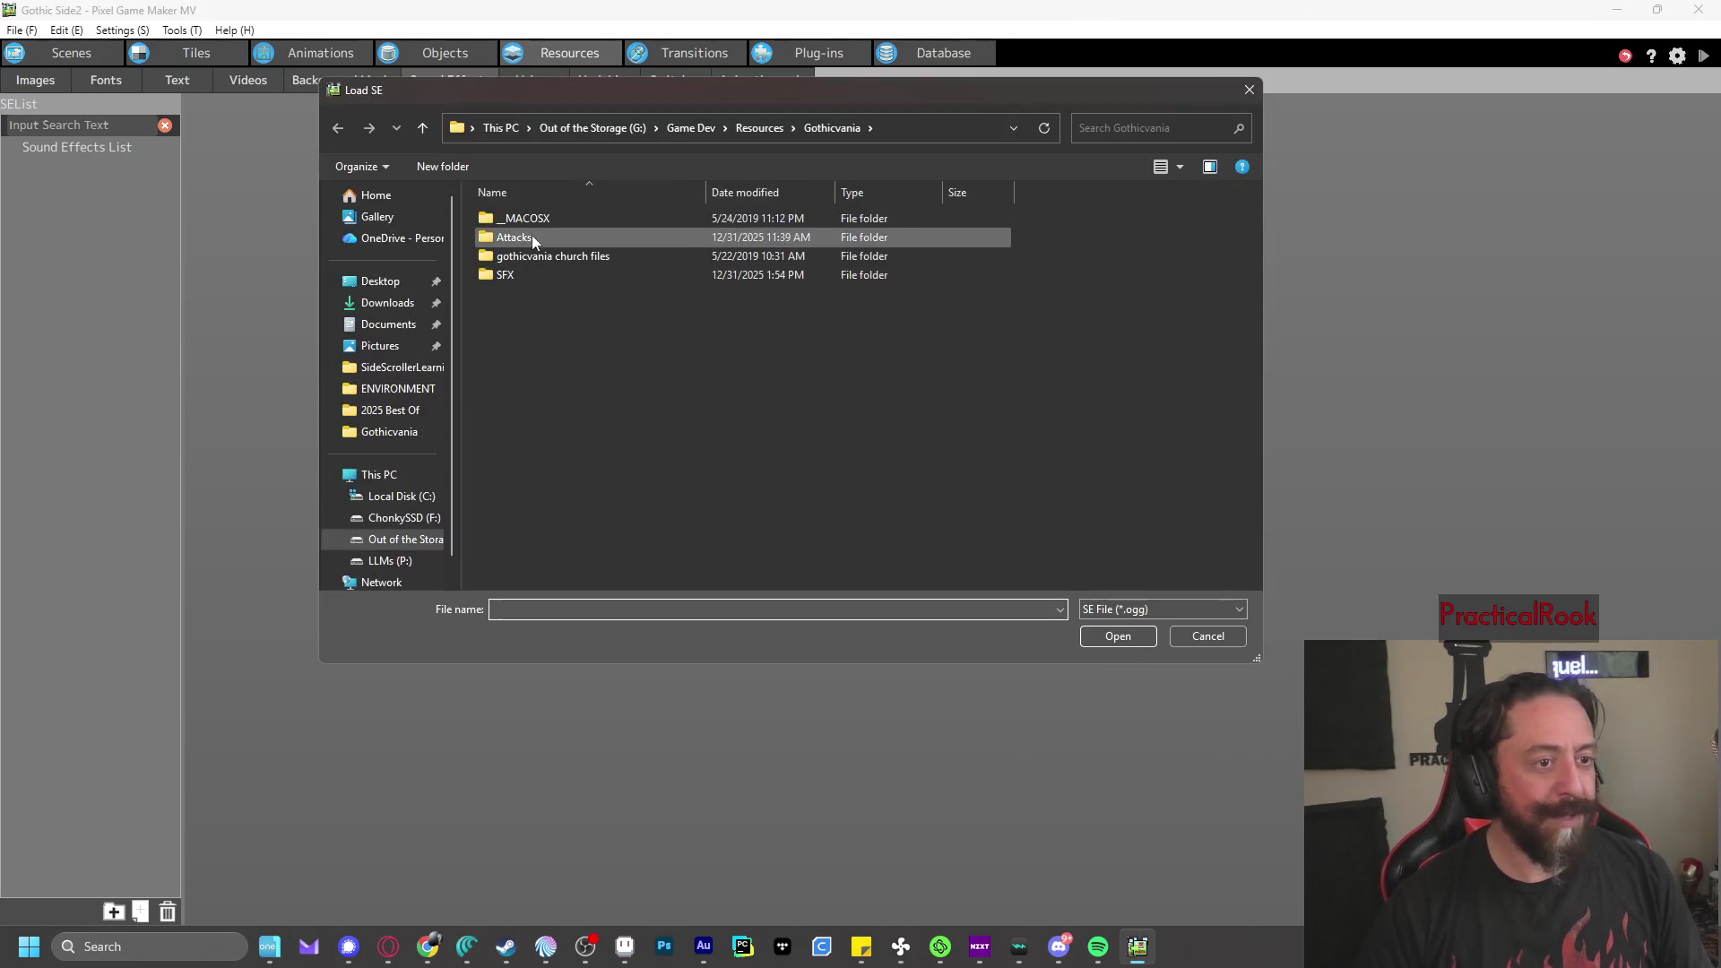
{"action": "double_click", "coordinate": [507, 274]}
{"action": "double_click", "coordinate": [546, 218]}
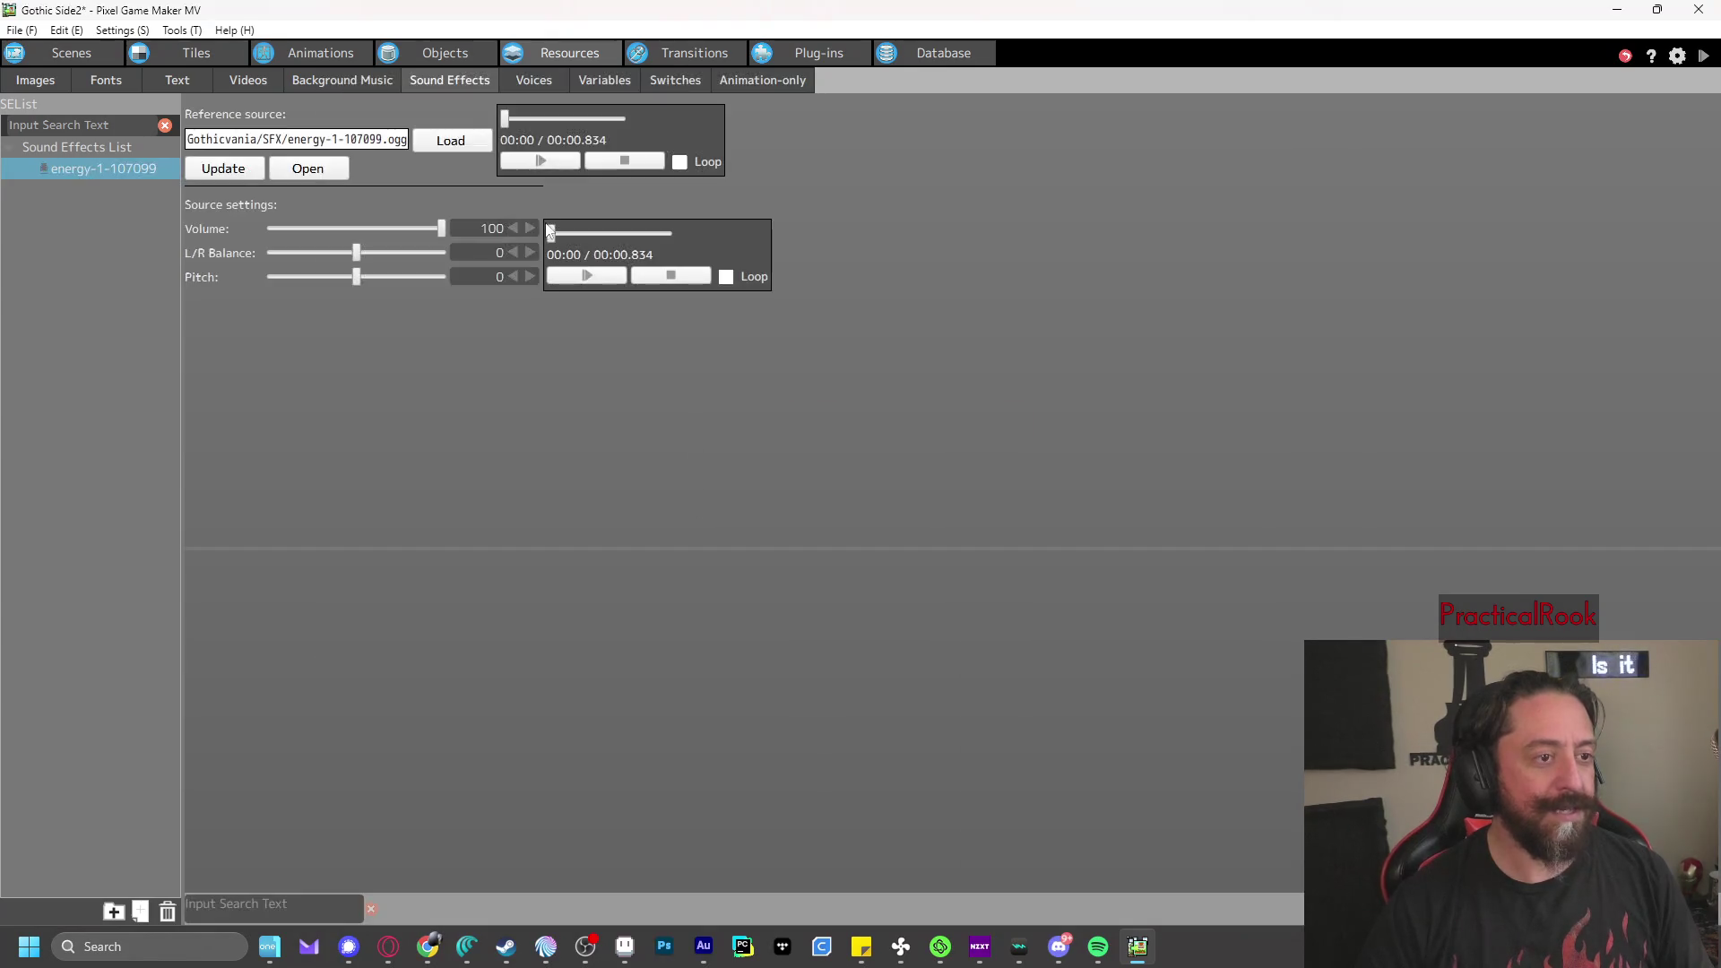
{"action": "left_click", "coordinate": [584, 277]}
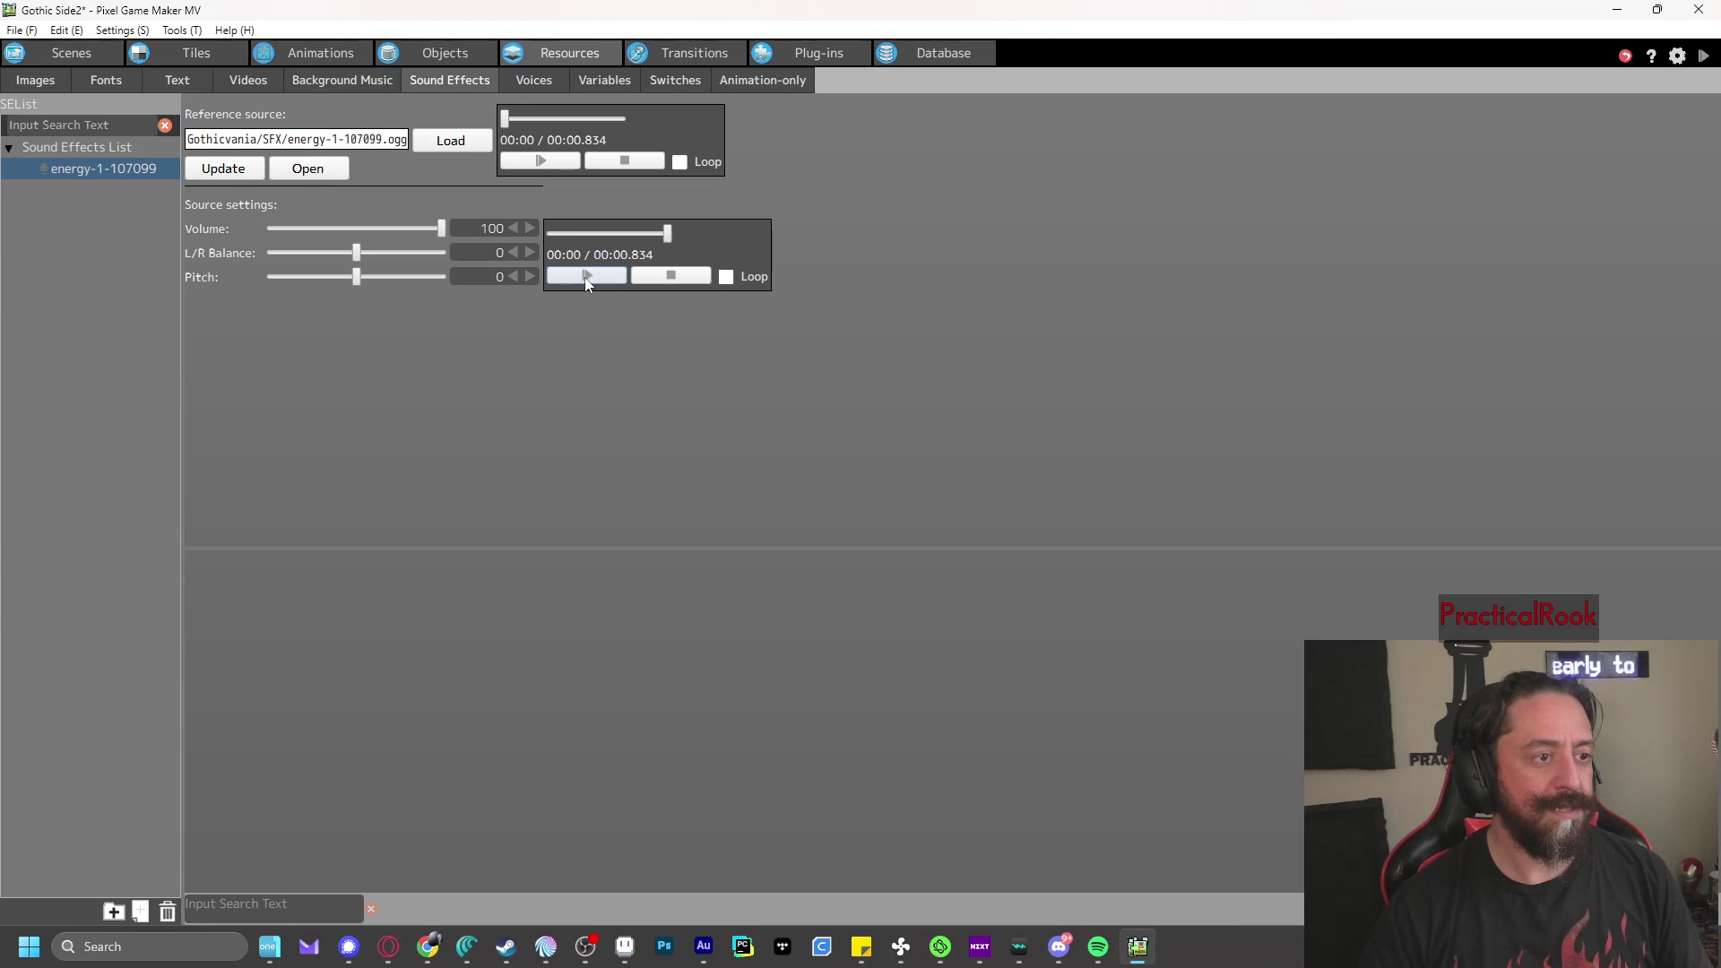
{"action": "left_click", "coordinate": [586, 277]}
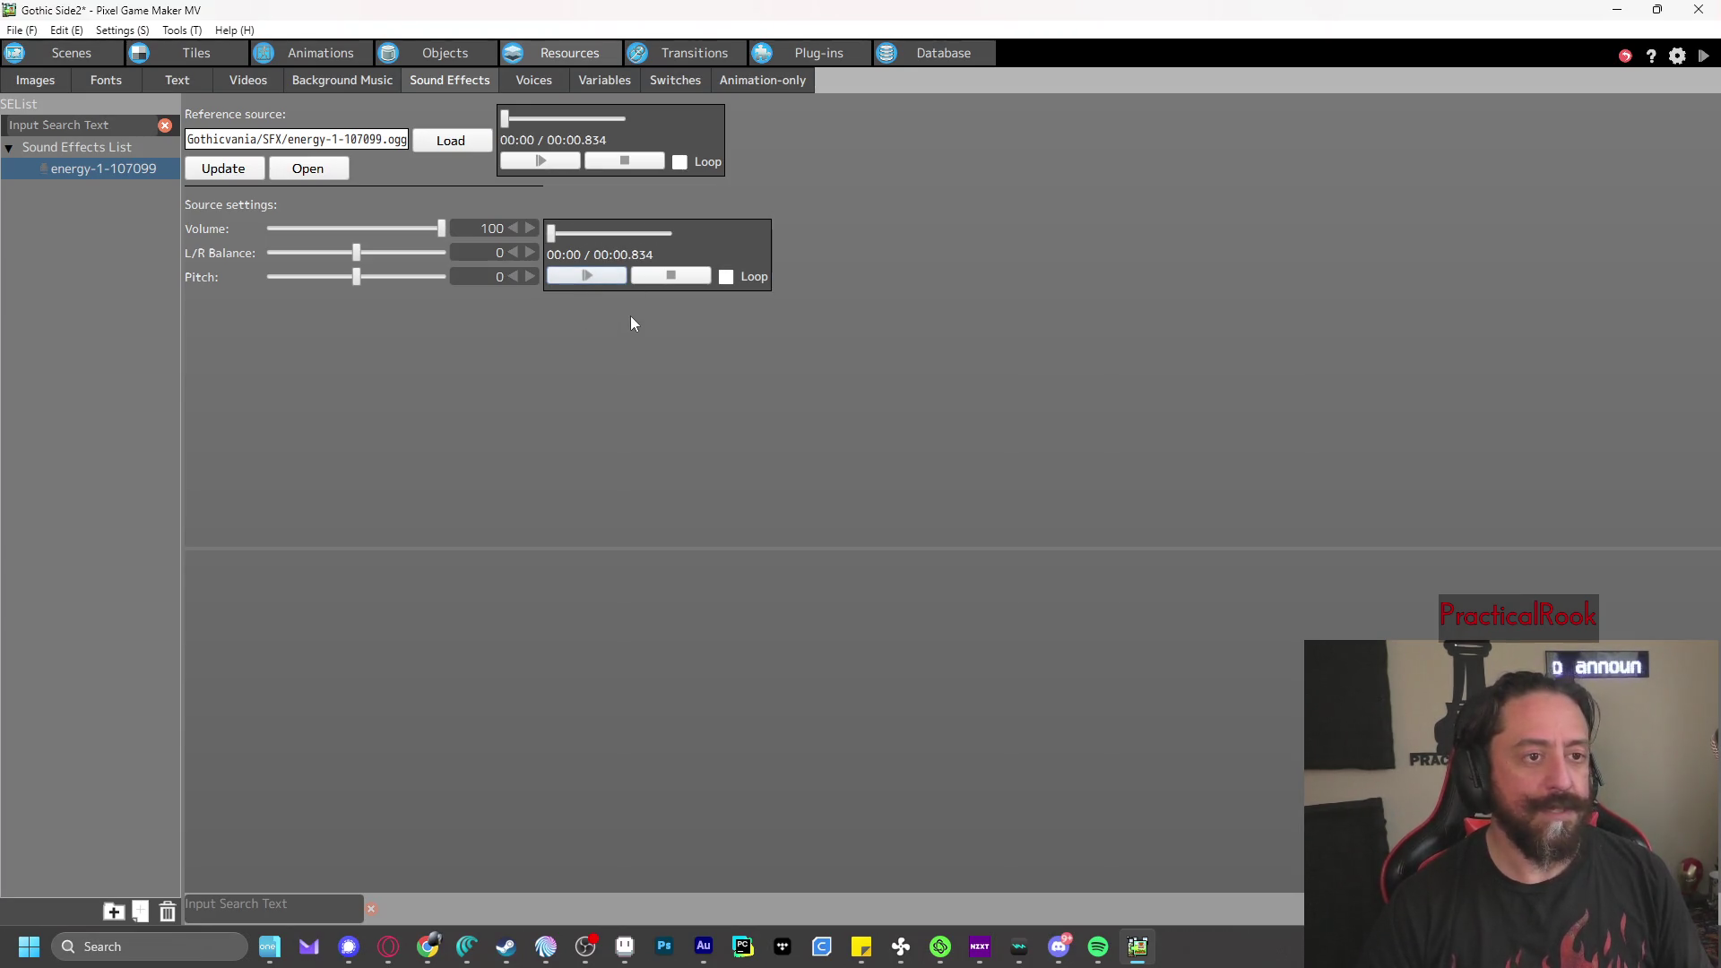
- Add Audio Playback to XPOrb's Float action with energy-1-107099 as its sound effect
{"action": "left_click", "coordinate": [441, 54]}
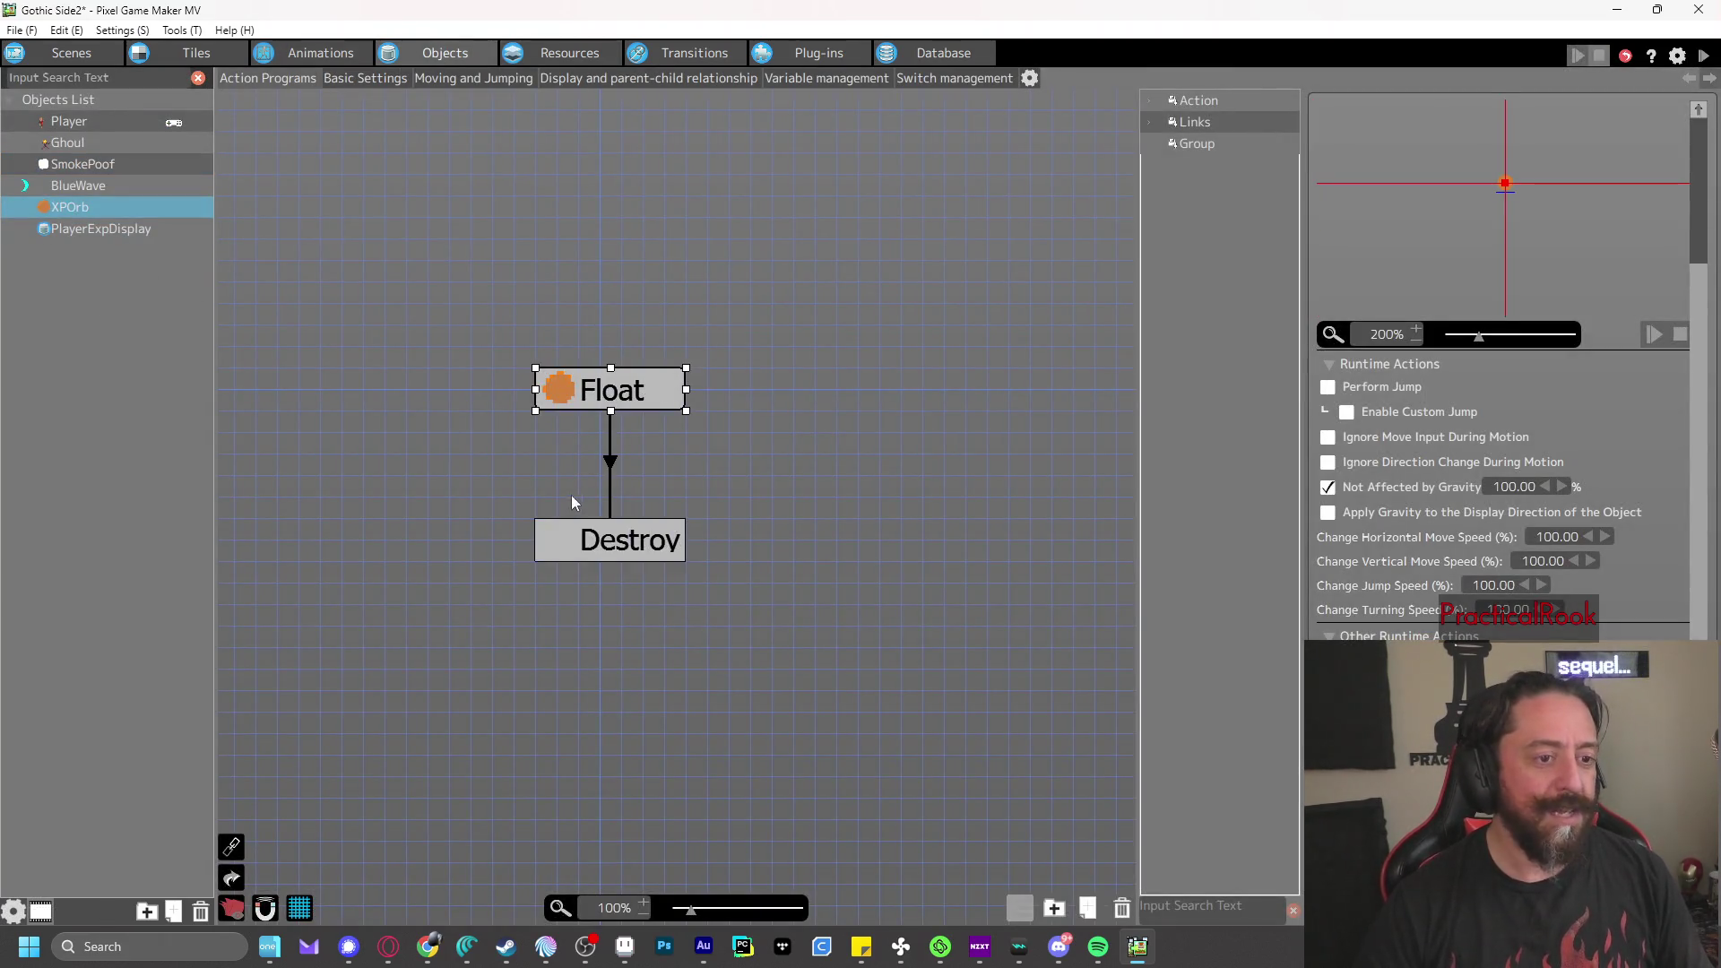
{"action": "scroll", "coordinate": [1553, 561], "scroll_direction": "down", "scroll_amount": 1}
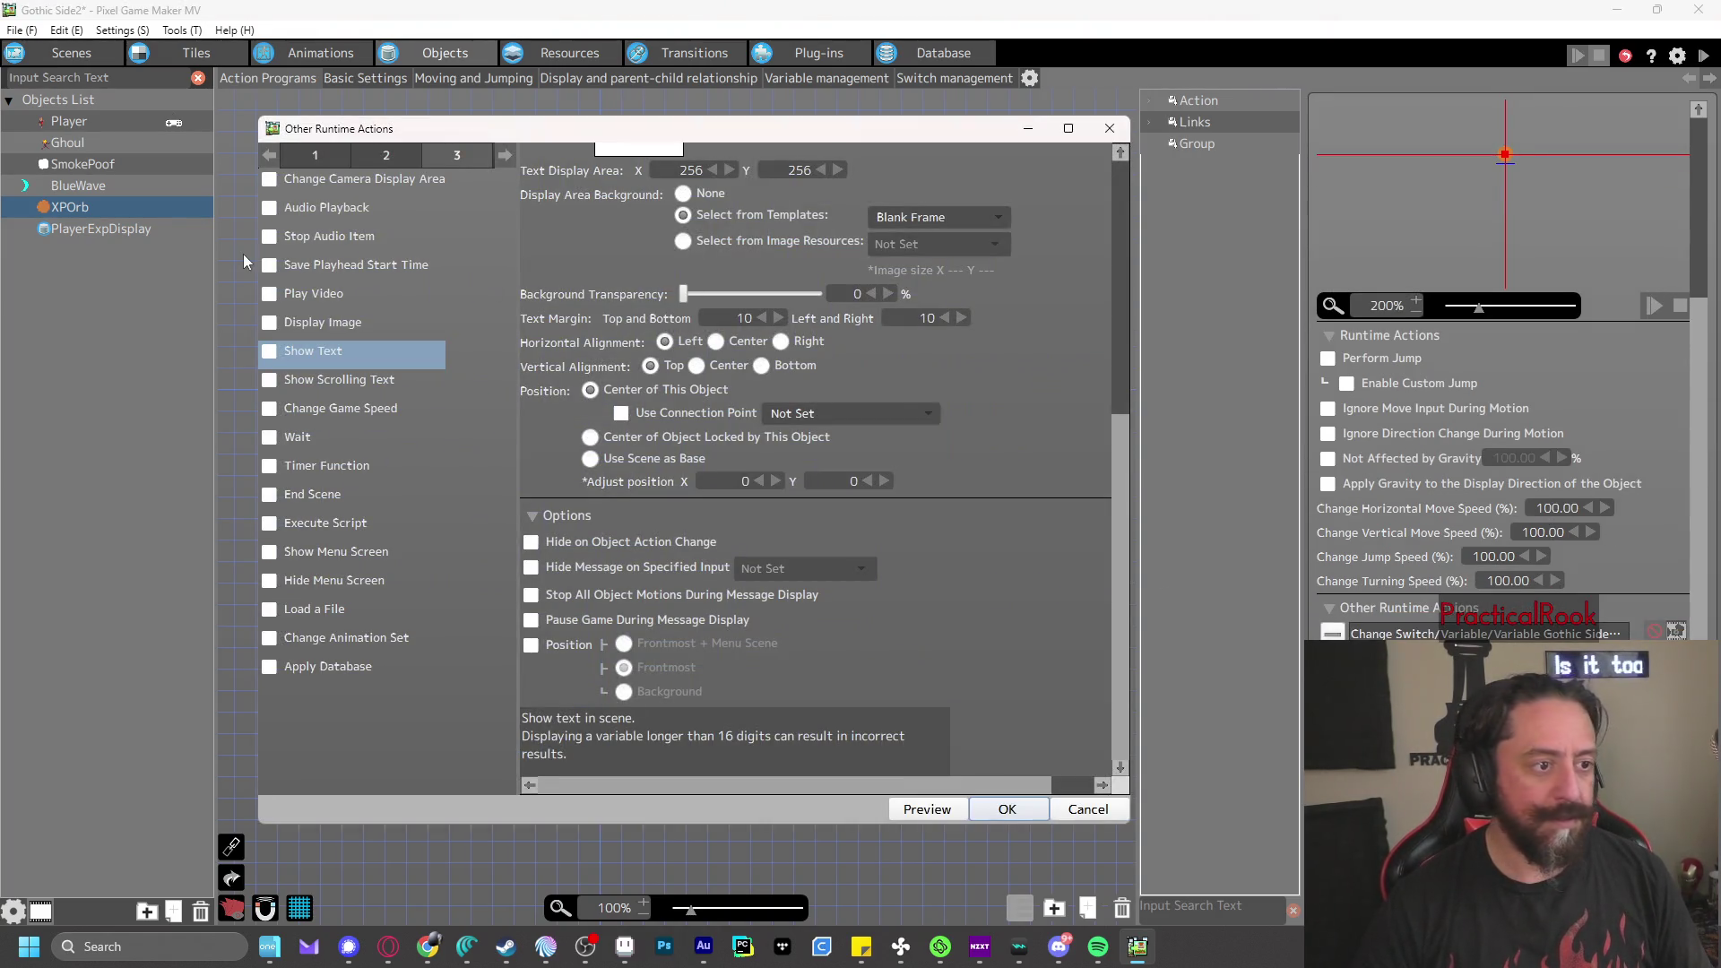
{"action": "left_click", "coordinate": [269, 209]}
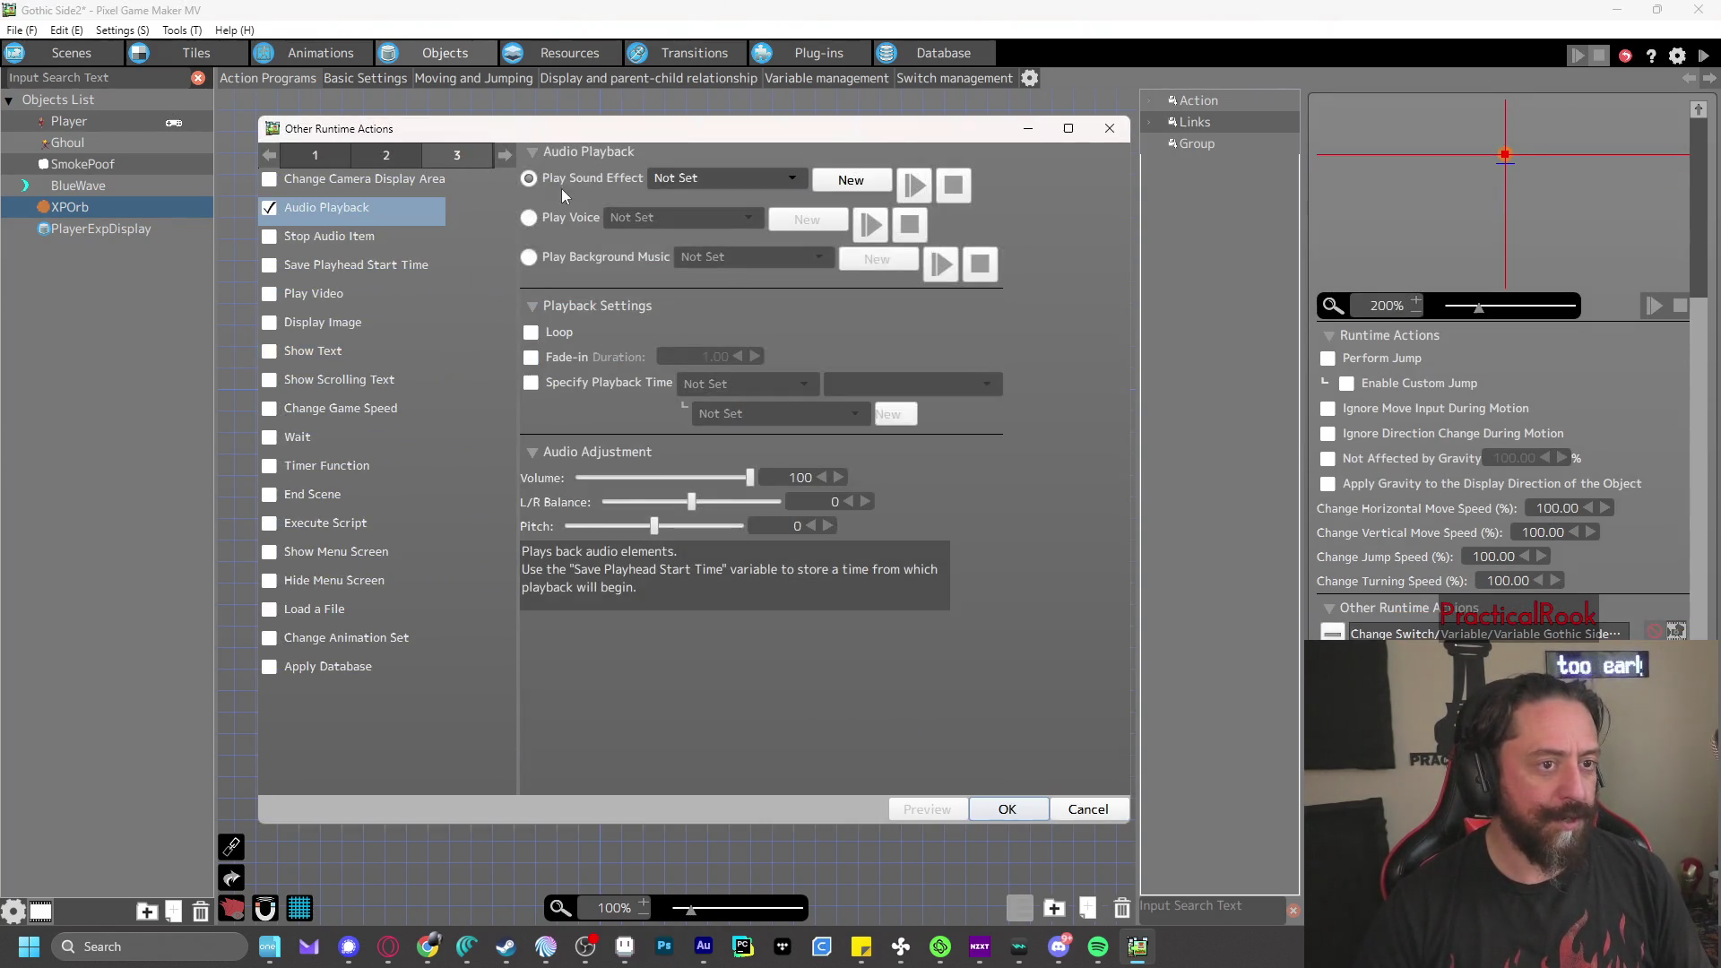
{"action": "left_click", "coordinate": [675, 177]}
{"action": "left_click", "coordinate": [709, 226]}
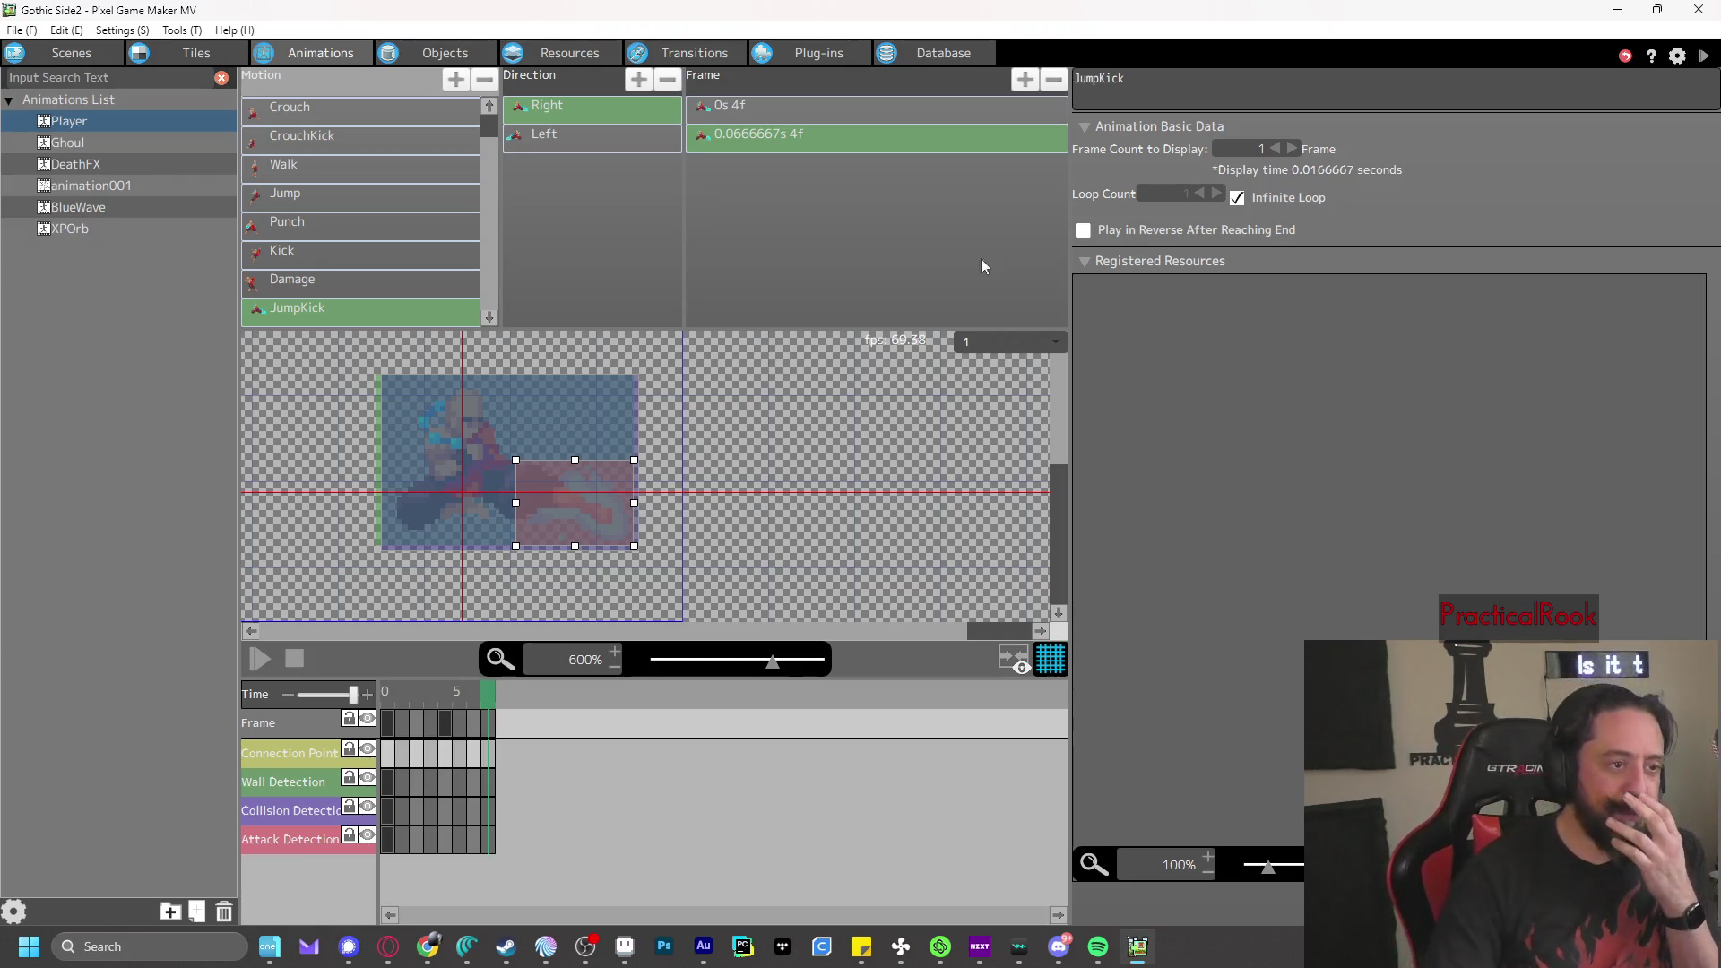
- Check the XPOrb object, then return to the Scenes editor showing Scene 1
{"action": "left_click", "coordinate": [453, 52]}
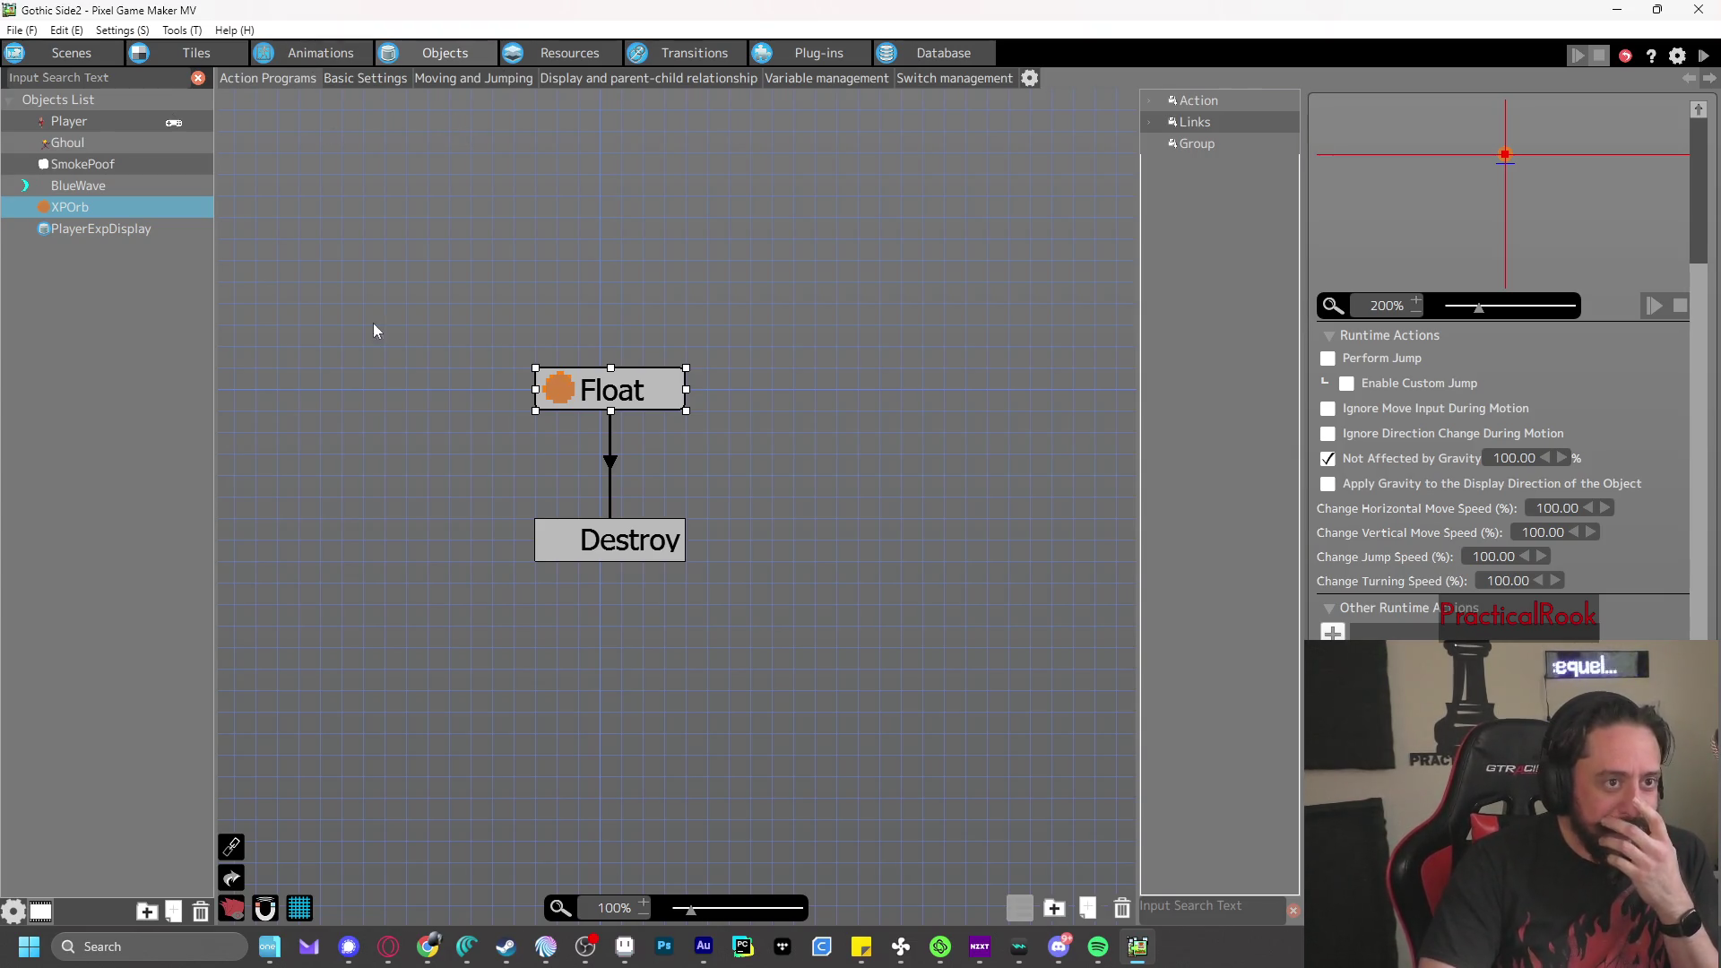
{"action": "left_click", "coordinate": [64, 59]}
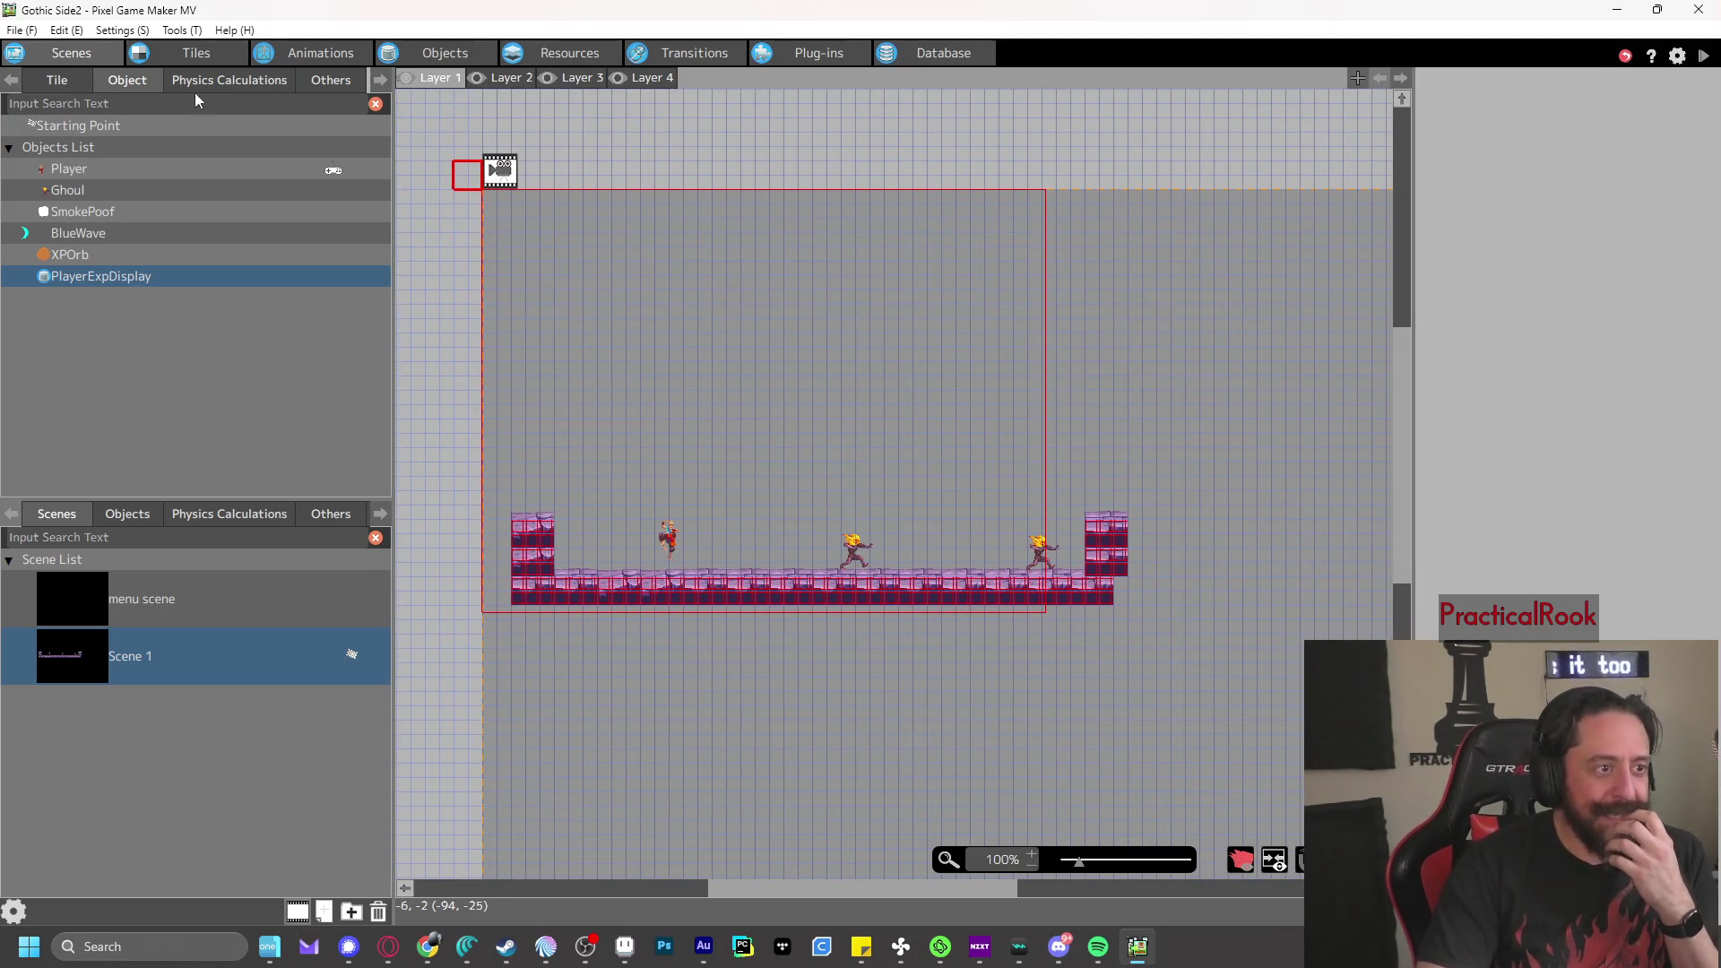
- Set the 2x2 cracked purple tile's collision to All Walls
{"action": "left_click", "coordinate": [54, 81]}
{"action": "scroll", "coordinate": [268, 358], "scroll_direction": "down", "scroll_amount": 3}
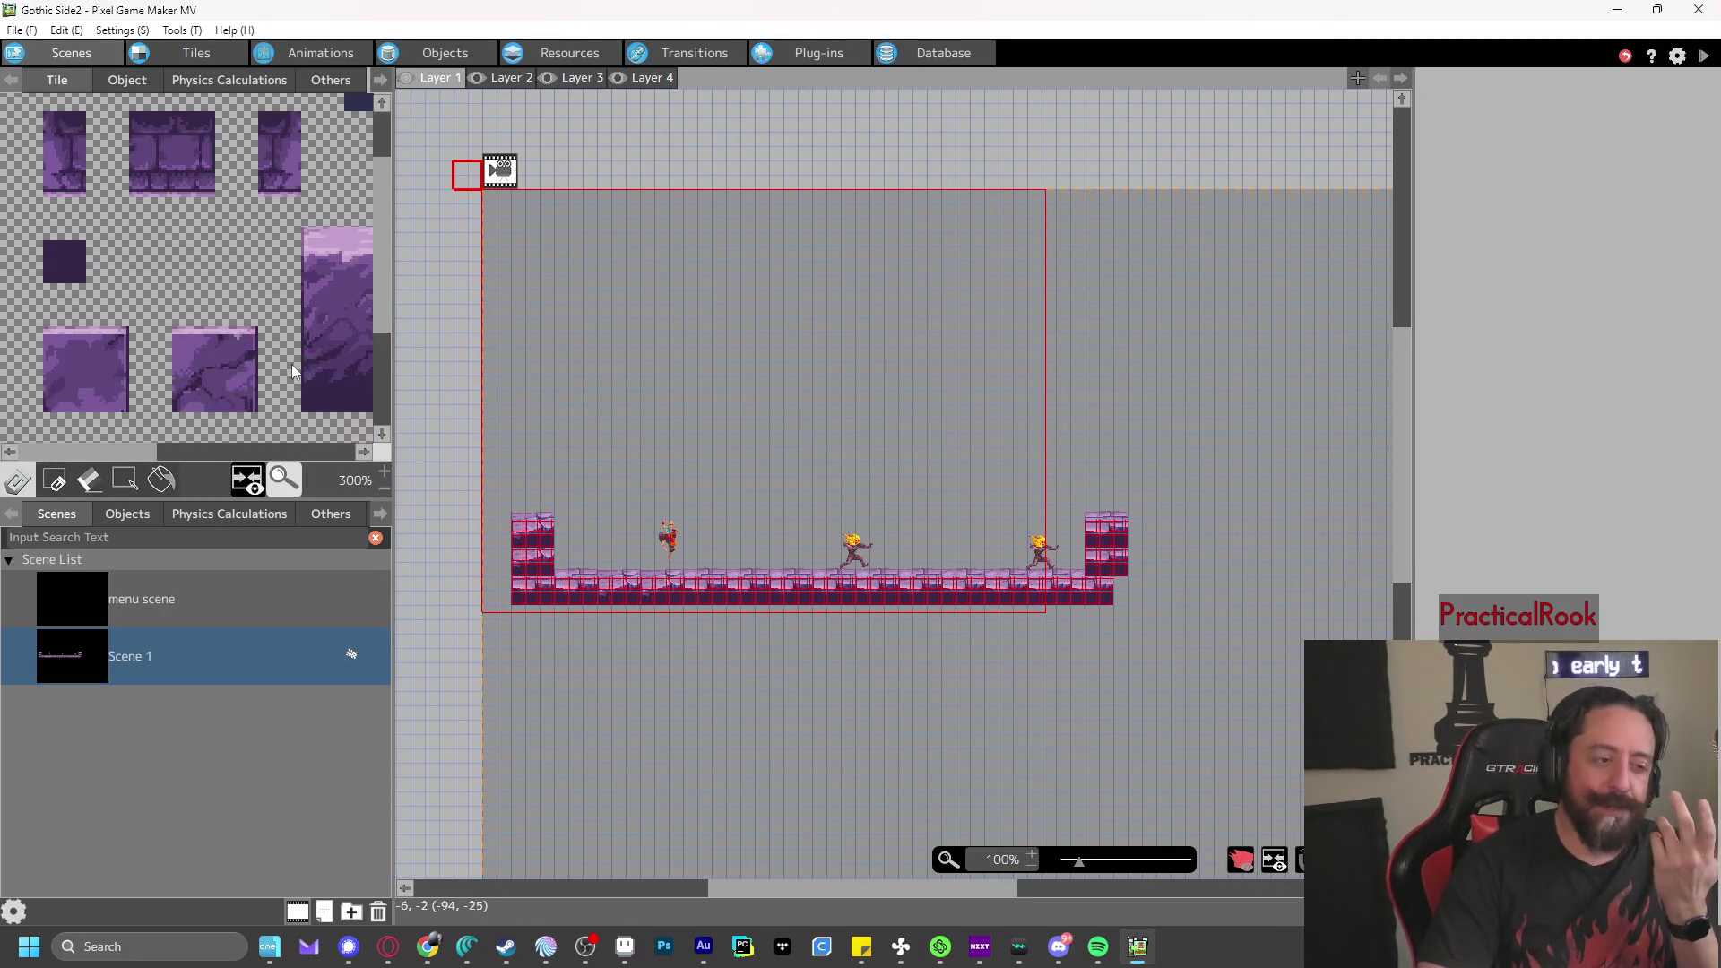
{"action": "scroll", "coordinate": [204, 367], "scroll_direction": "down", "scroll_amount": 1}
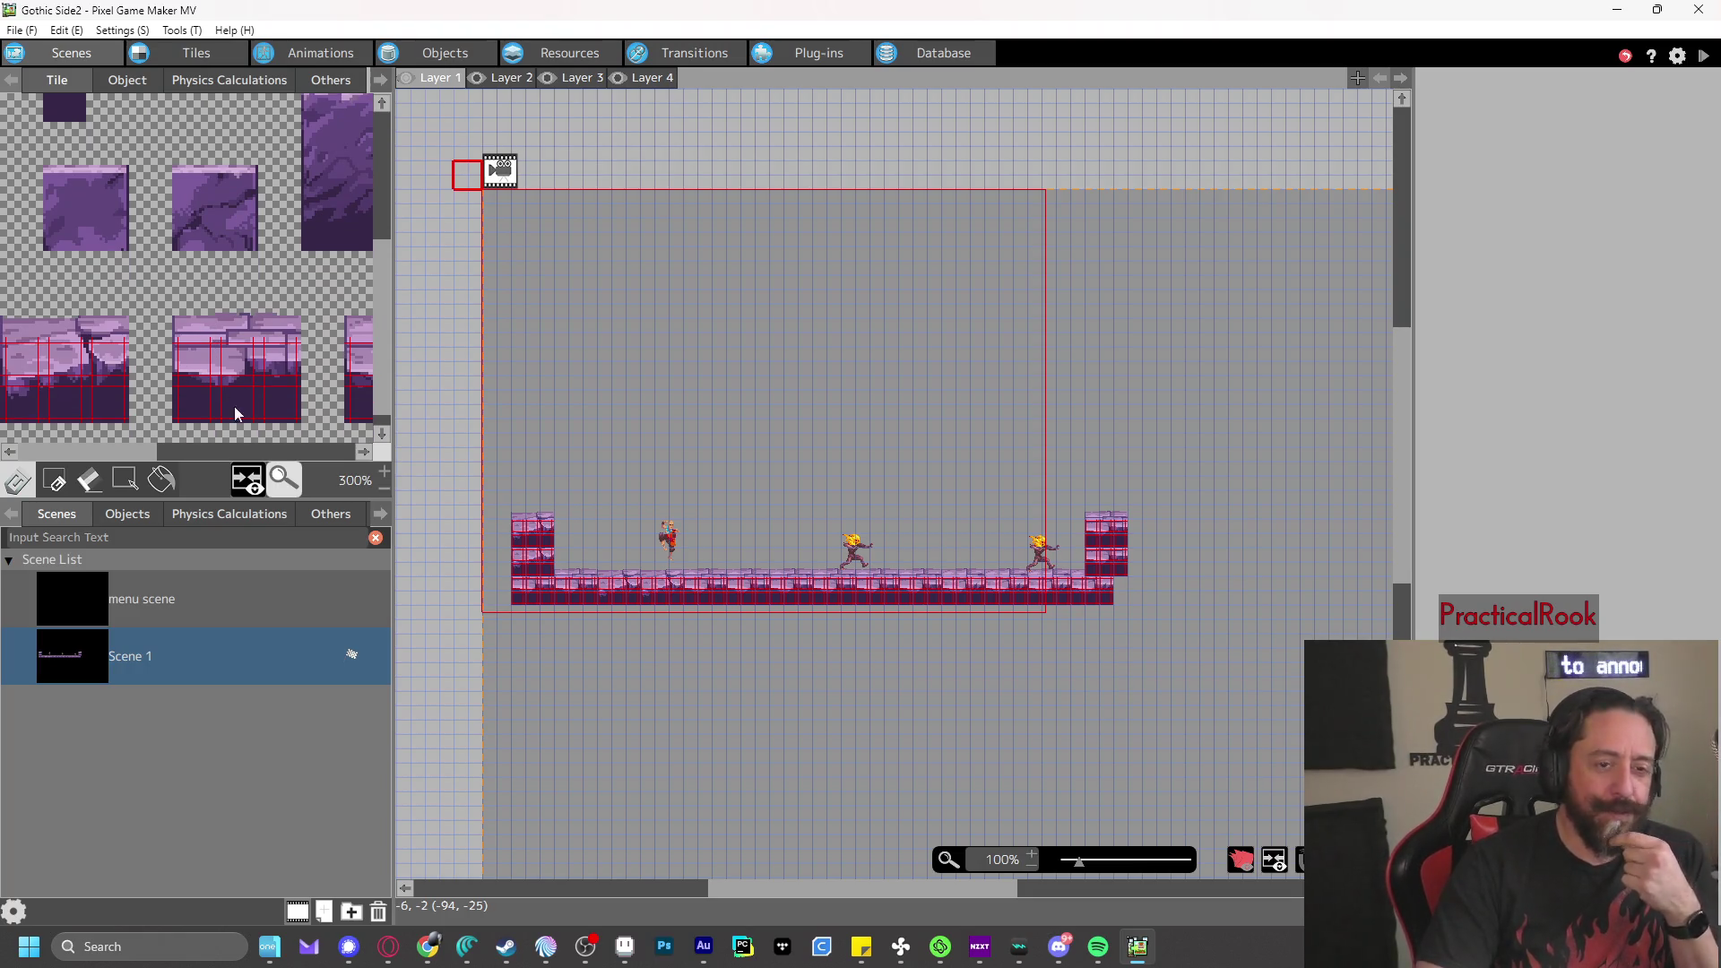
{"action": "scroll", "coordinate": [228, 367], "scroll_direction": "up", "scroll_amount": 1}
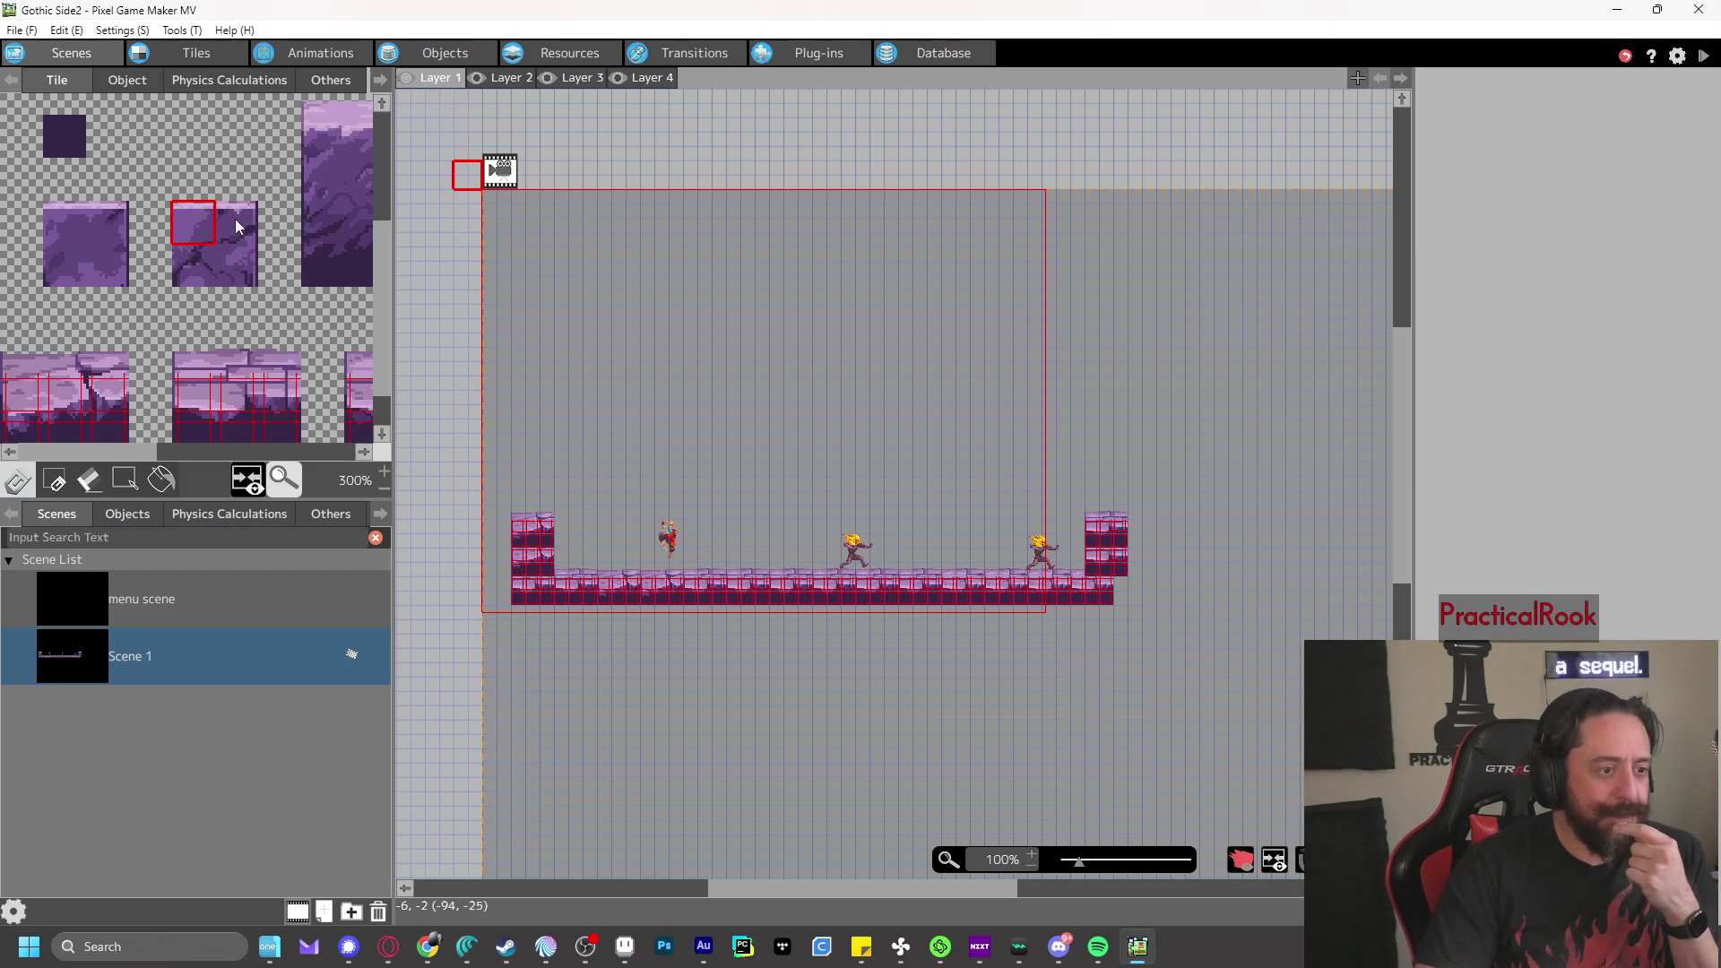
{"action": "right_click", "coordinate": [189, 215]}
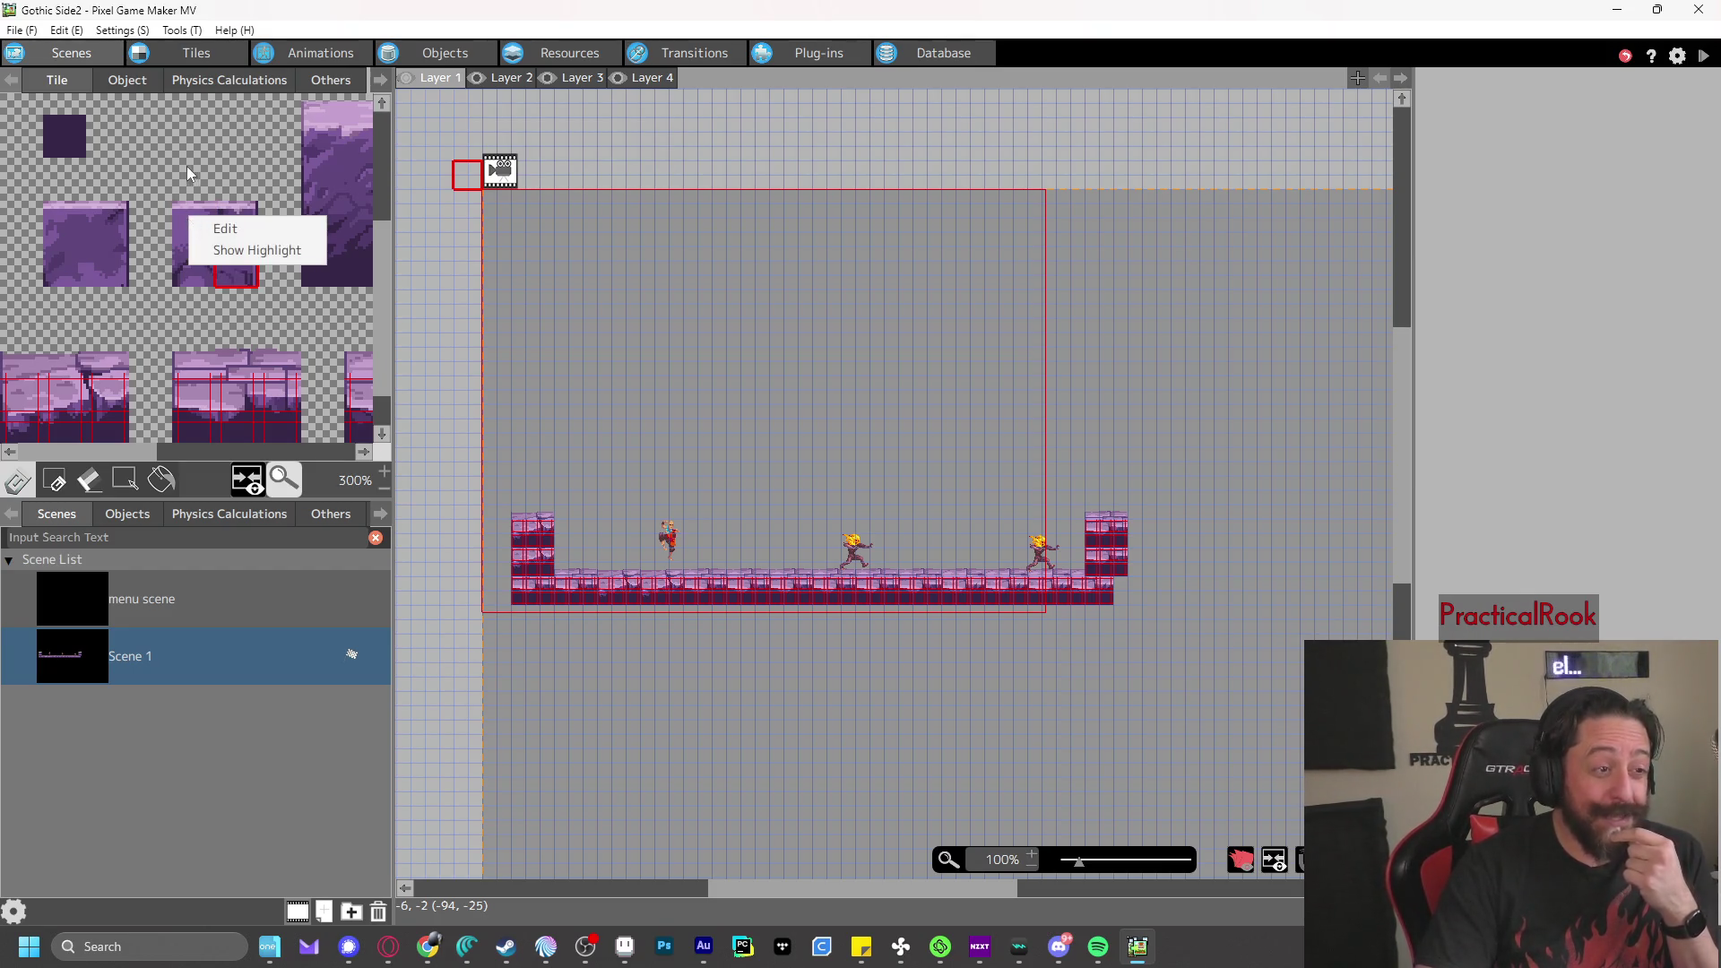
{"action": "left_click", "coordinate": [187, 165]}
{"action": "left_click_drag", "start_coordinate": [187, 219], "coordinate": [228, 263]}
{"action": "right_click", "coordinate": [227, 235]}
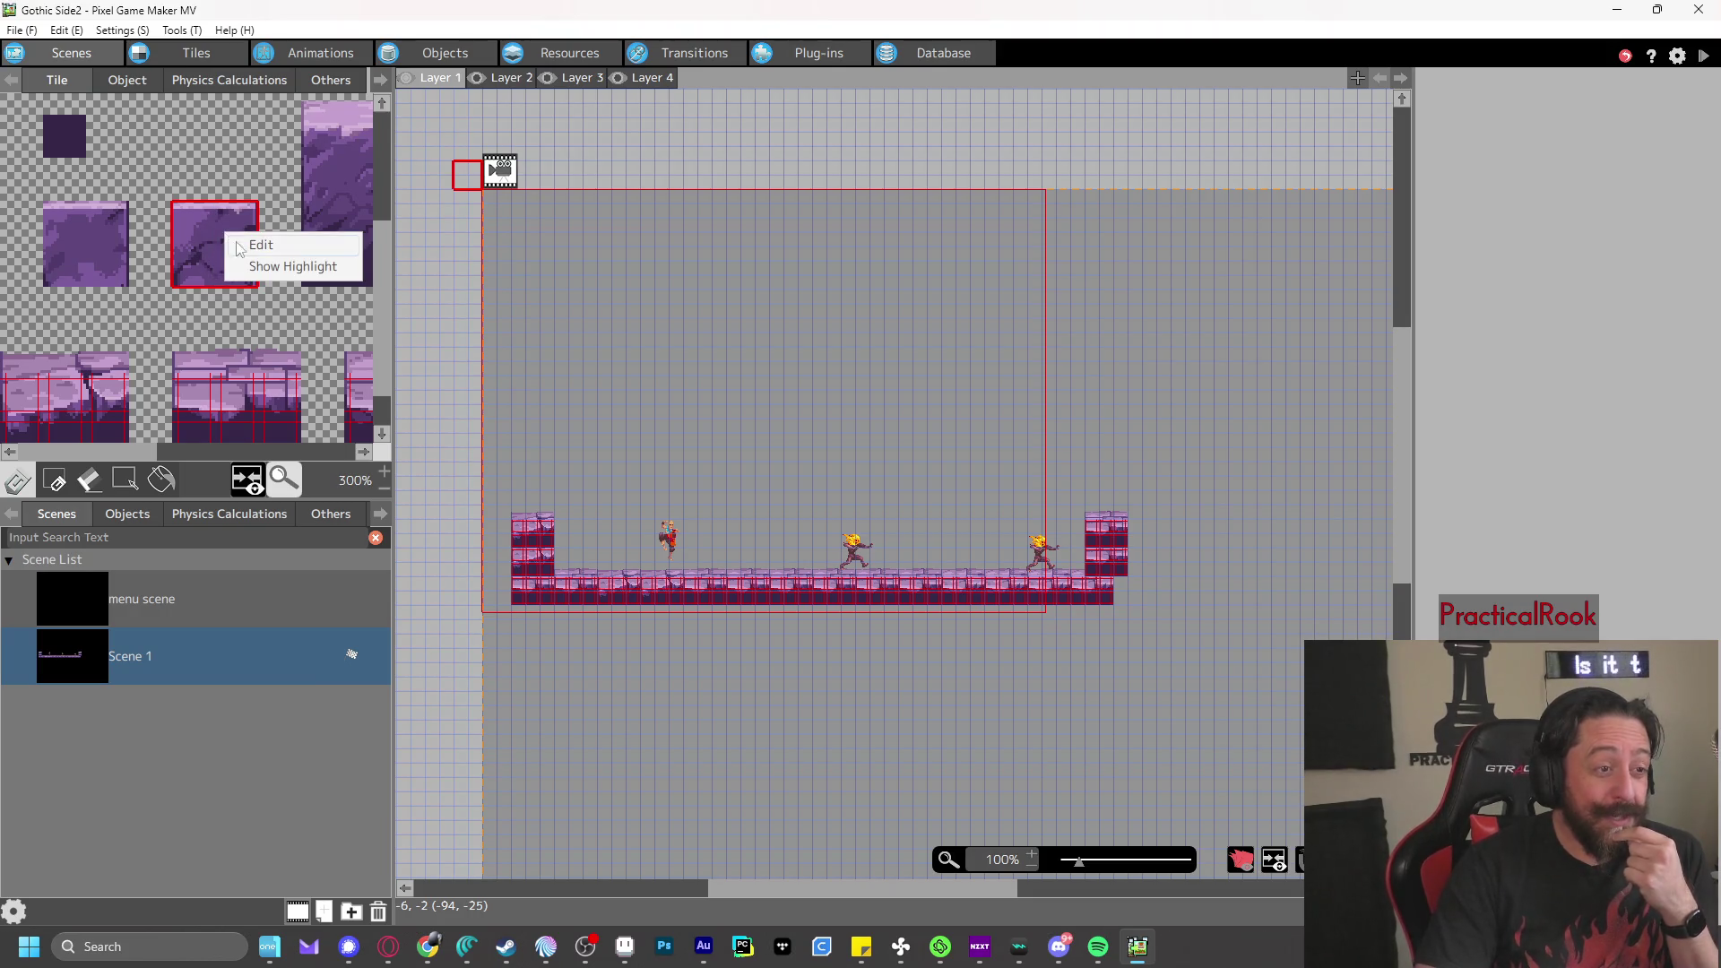
{"action": "left_click", "coordinate": [248, 244]}
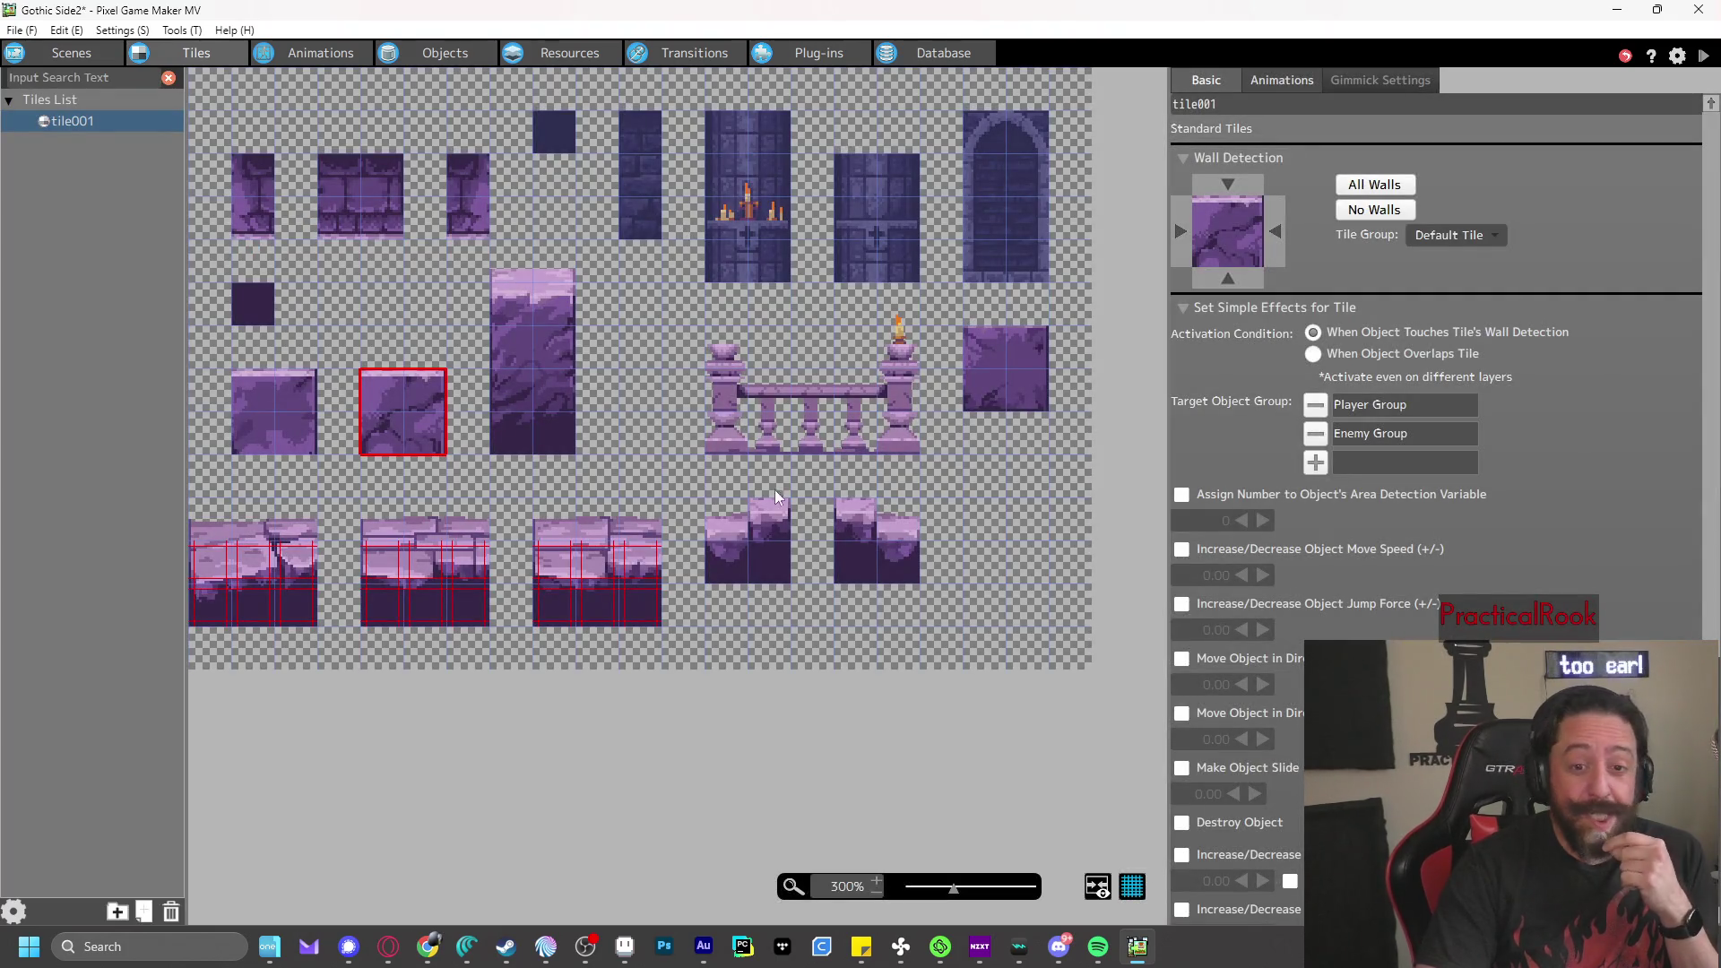
{"action": "left_click", "coordinate": [1402, 183]}
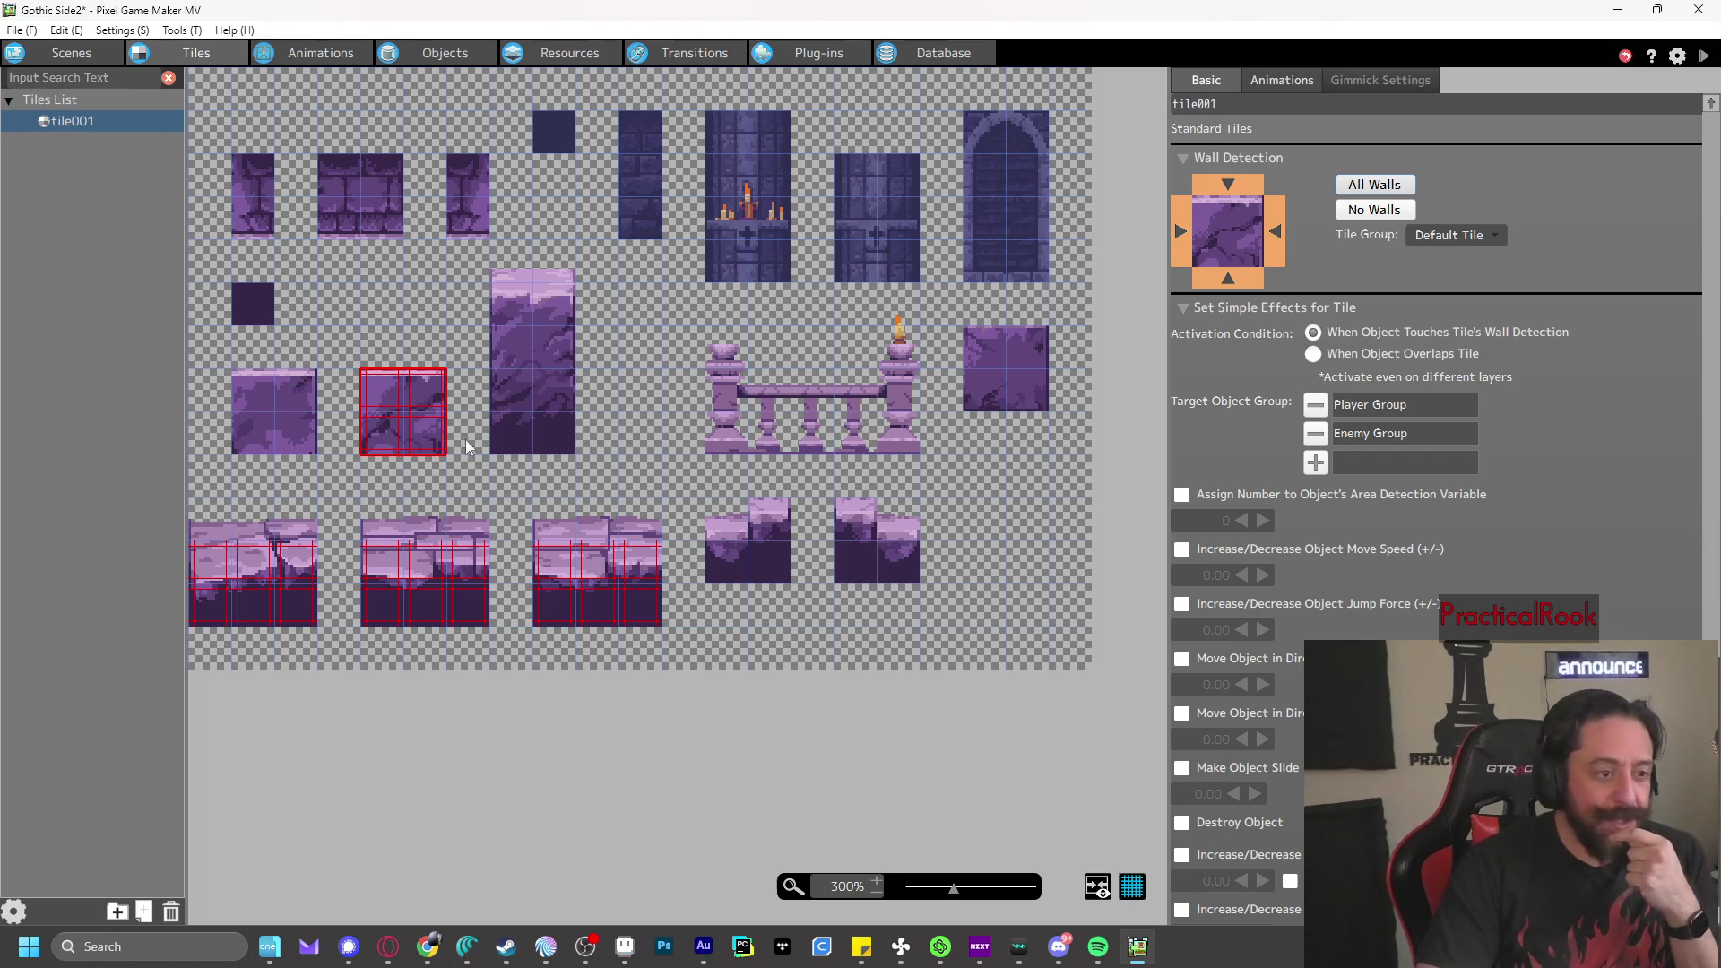
- Place the cracked tile on the floor beside the player in Scene 1
{"action": "left_click", "coordinate": [76, 54]}
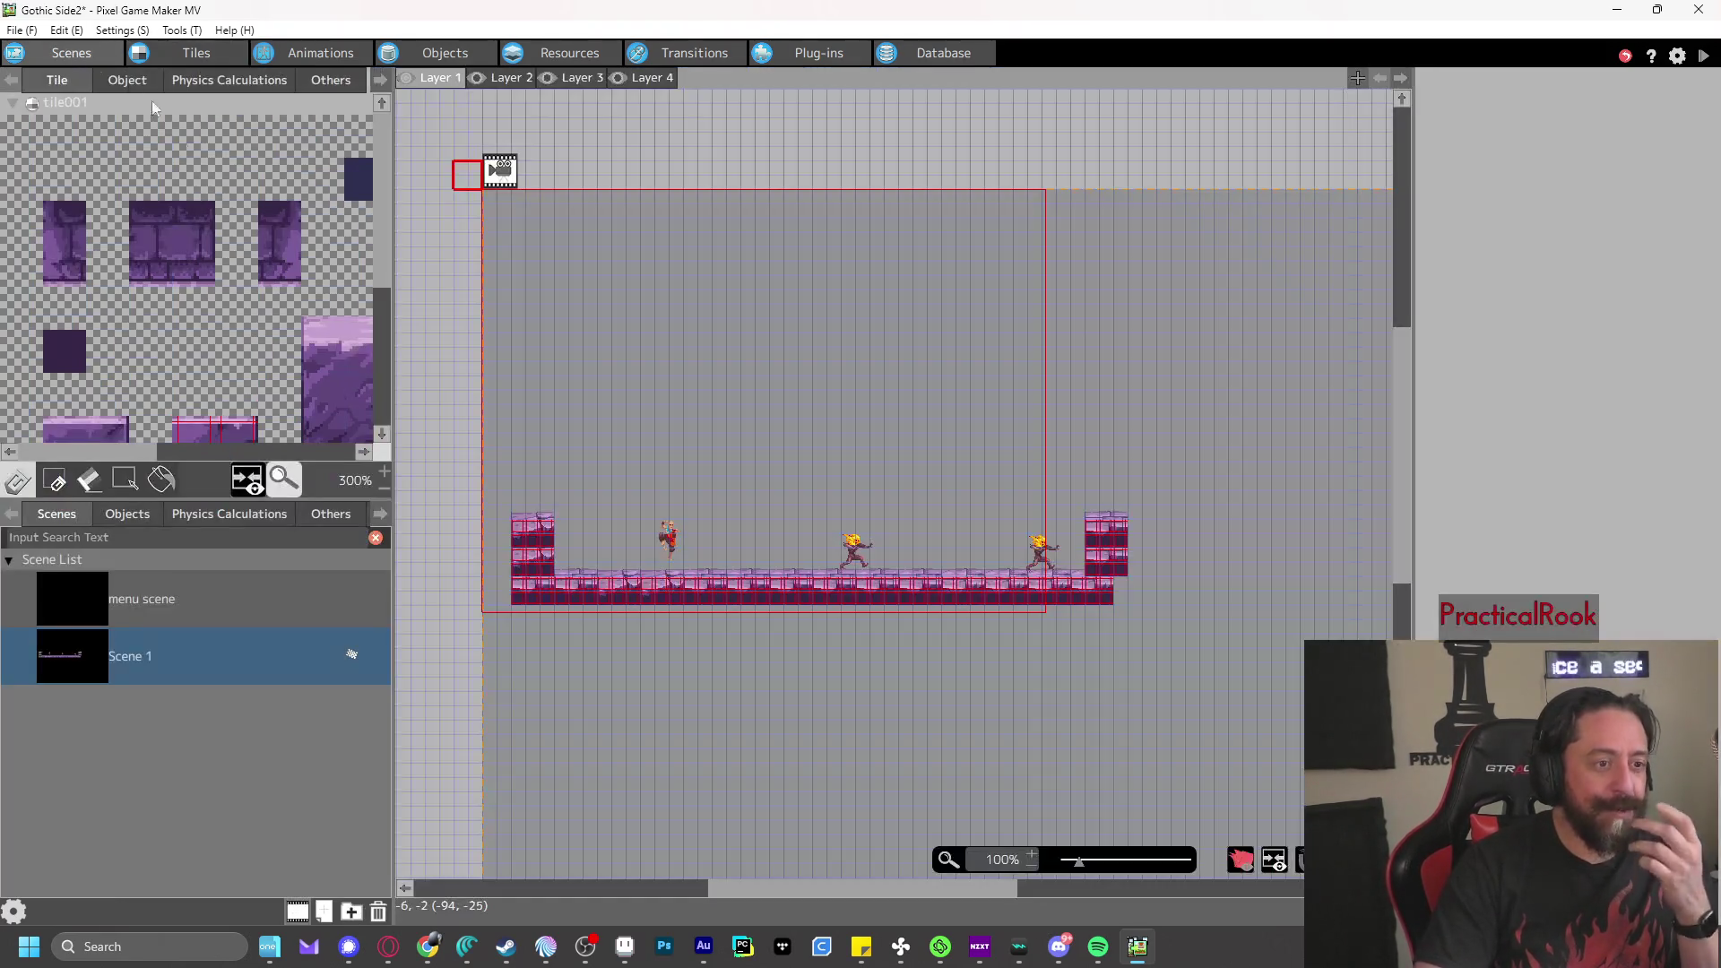
{"action": "scroll", "coordinate": [289, 332], "scroll_direction": "down", "scroll_amount": 2}
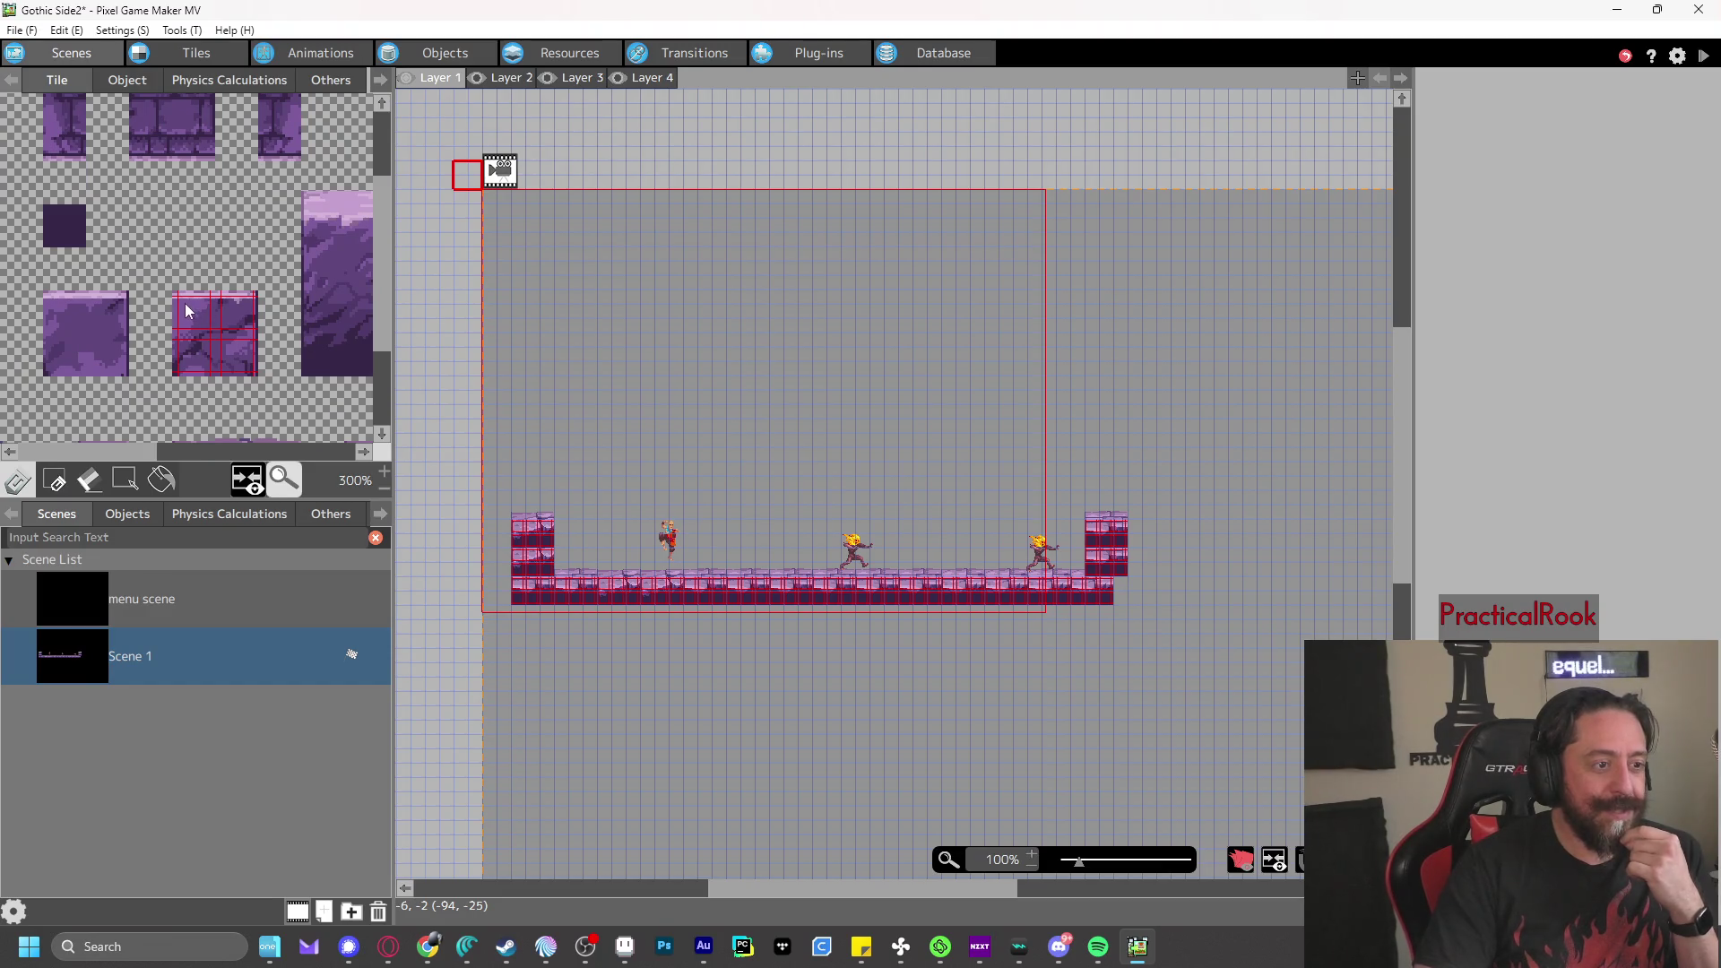
{"action": "left_click", "coordinate": [182, 302]}
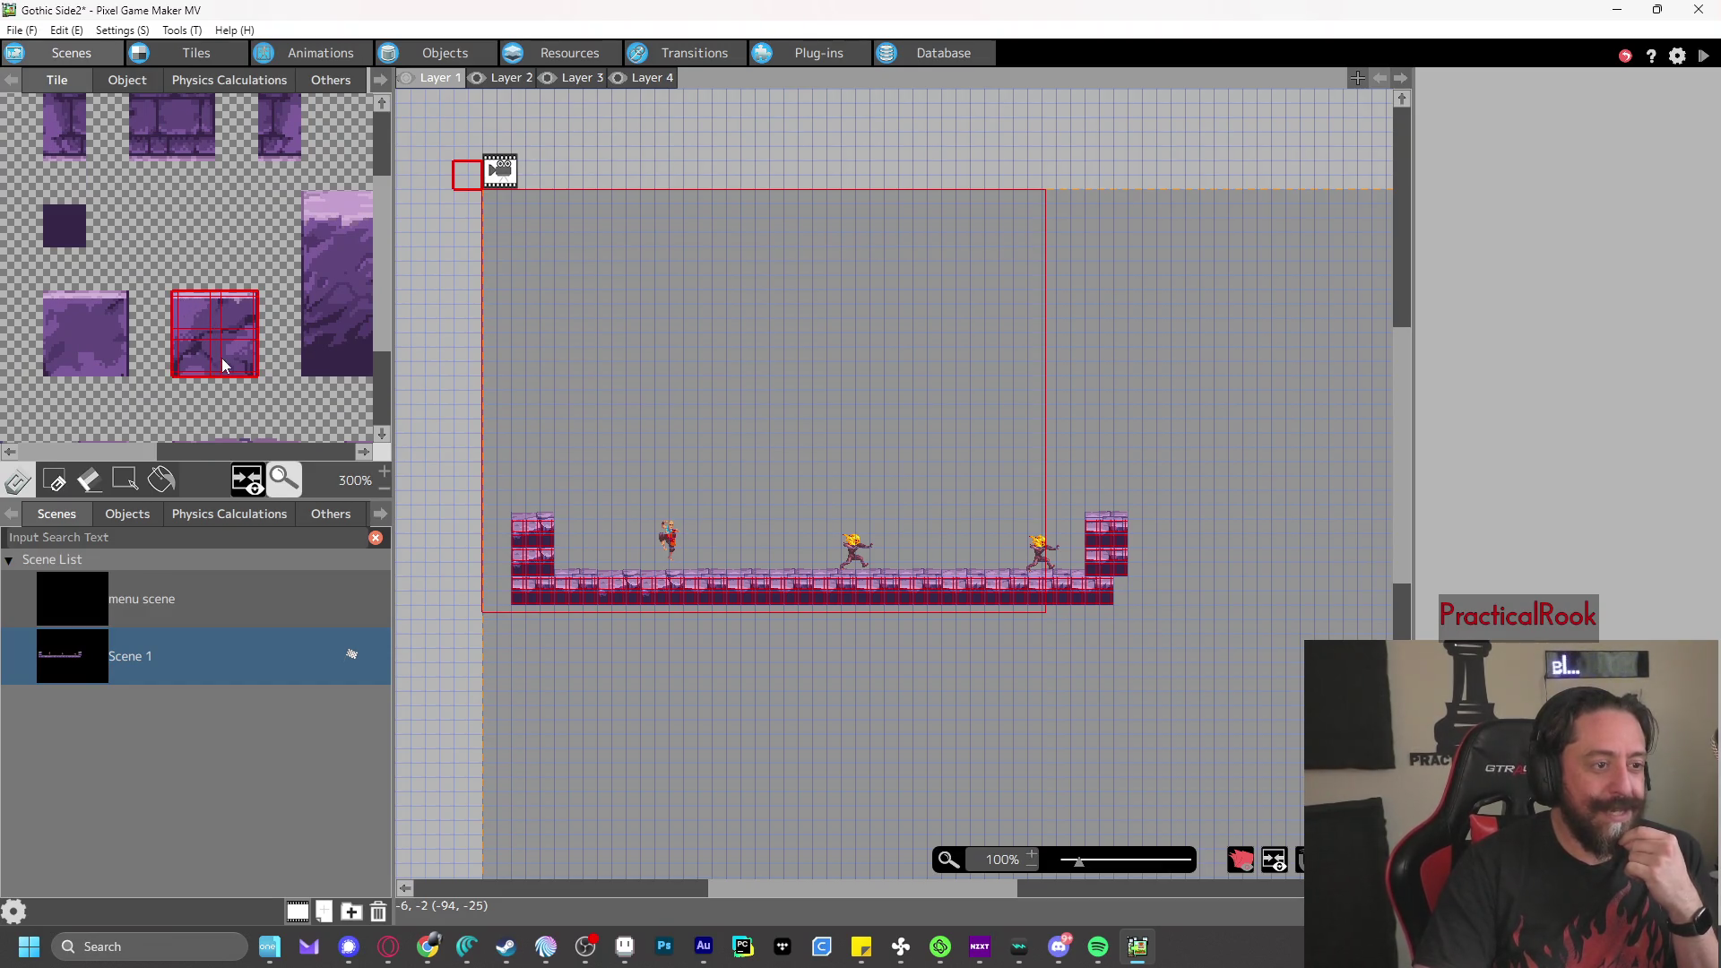
{"action": "left_click", "coordinate": [704, 534]}
- Place a second cracked tile and playtest, walking left and punching
{"action": "left_click", "coordinate": [740, 532]}
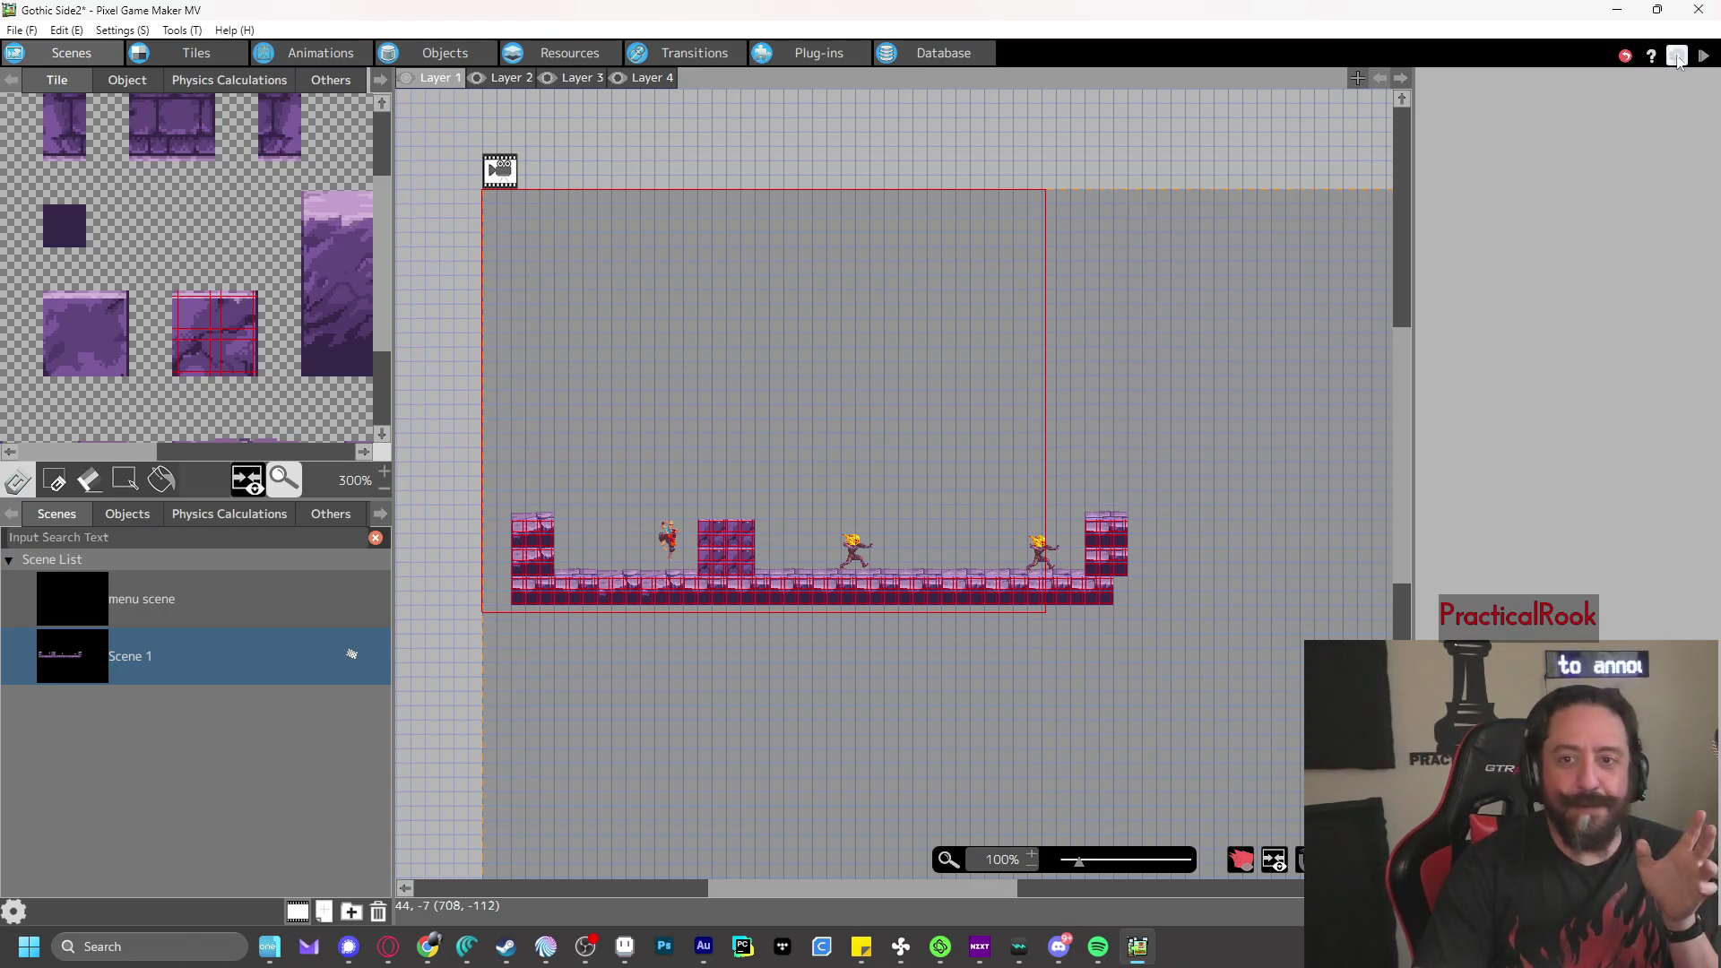
{"action": "left_click", "coordinate": [1703, 56]}
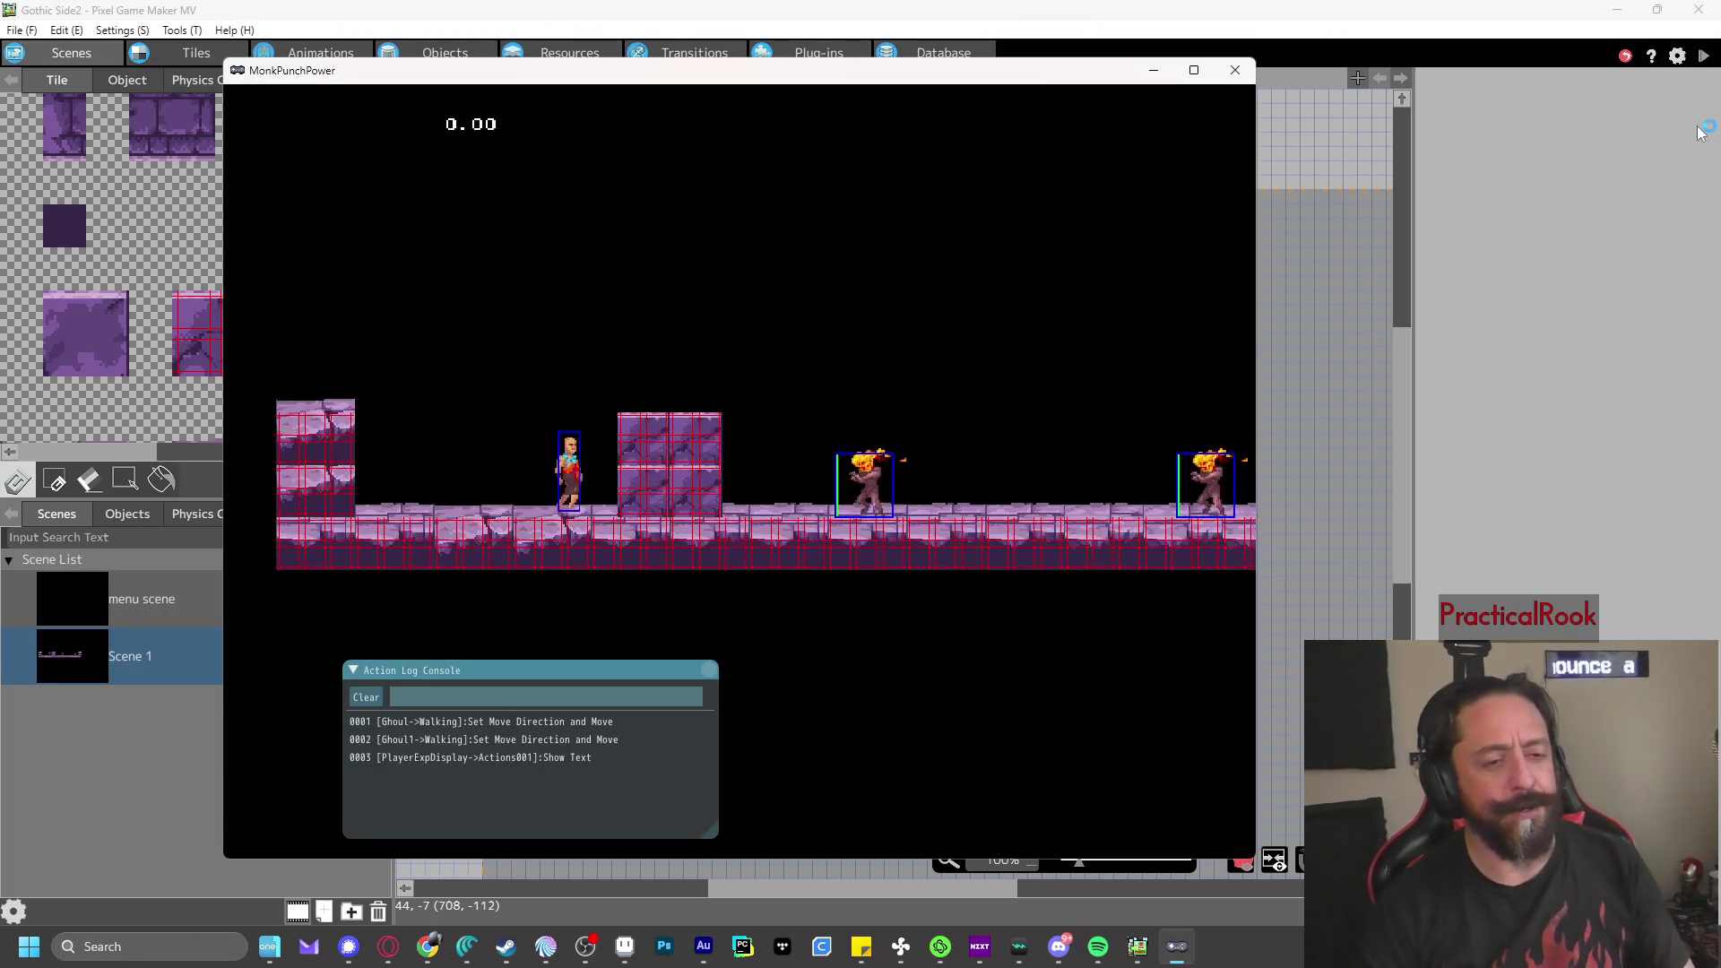
{"action": "key", "text": "Left"}
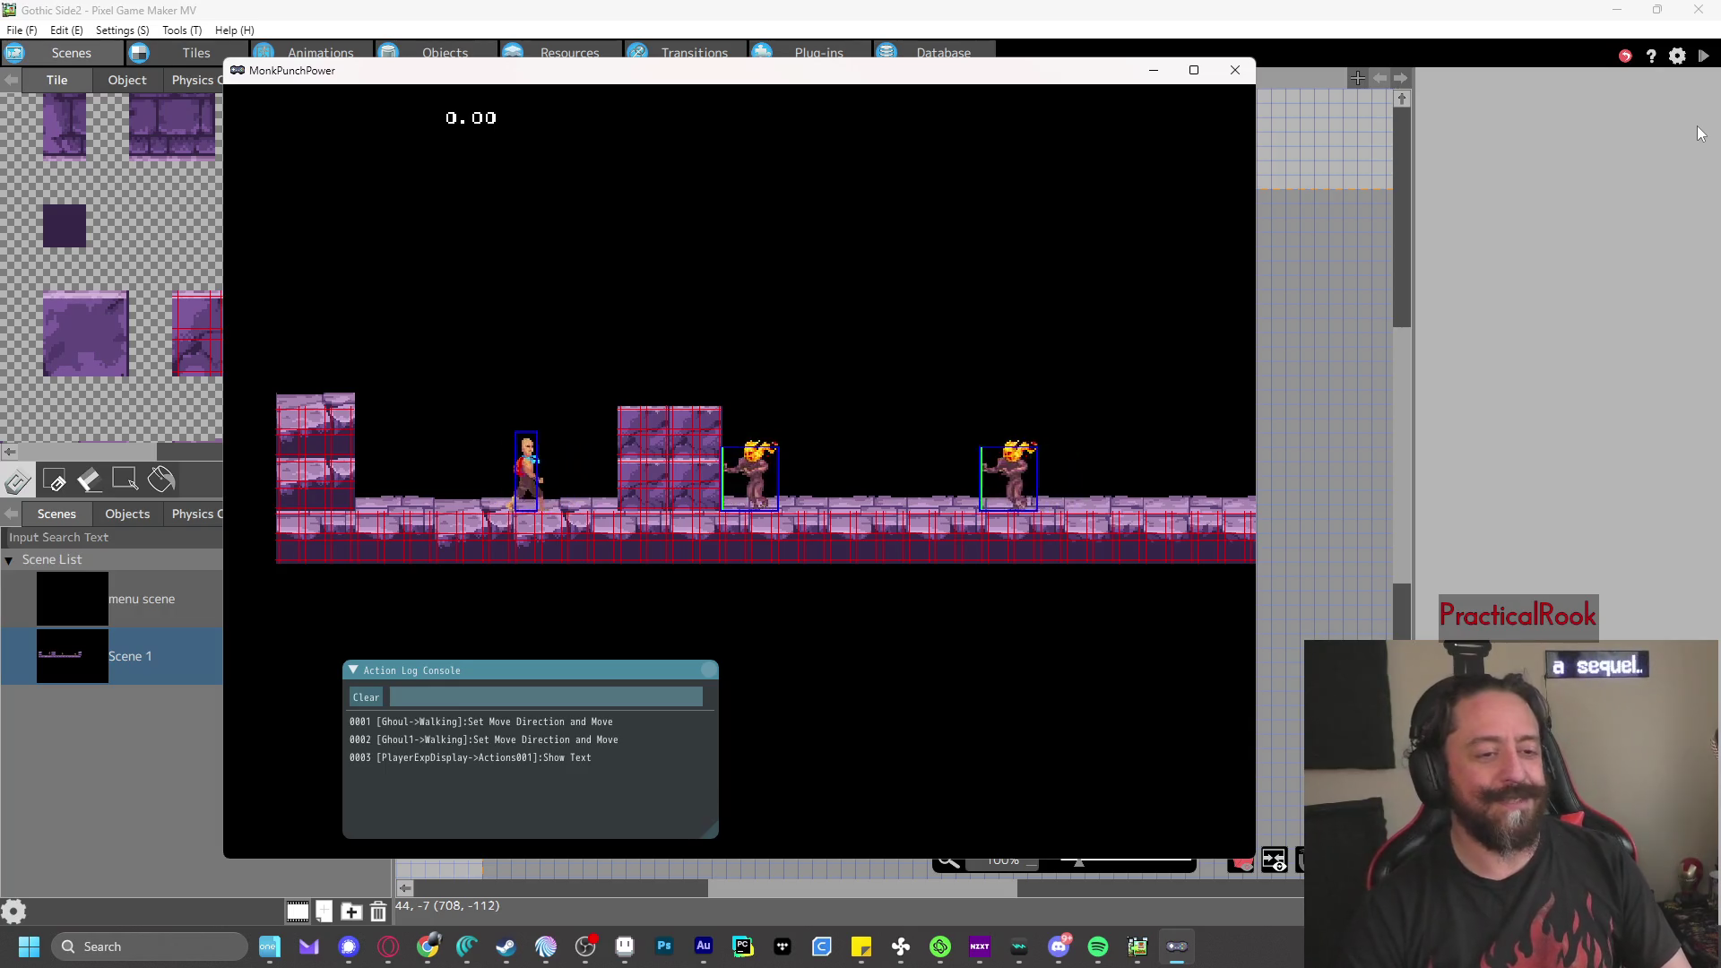
{"action": "key", "text": "z"}
{"action": "key", "text": "Left"}
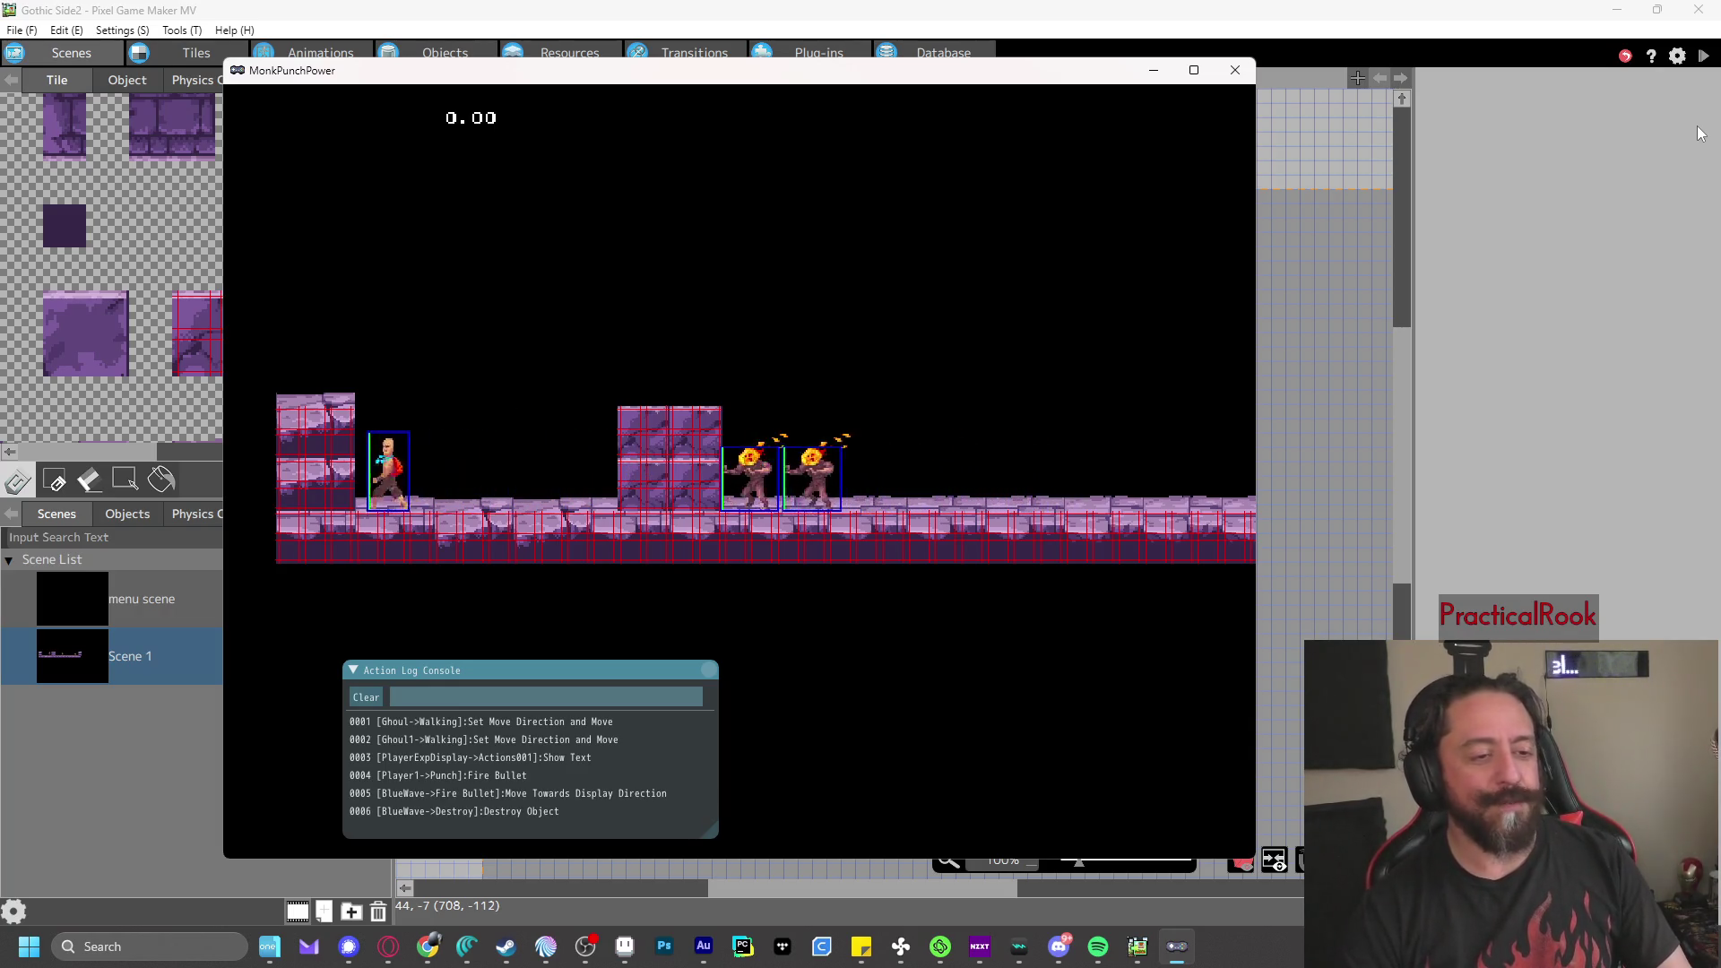
{"action": "key", "text": "z"}
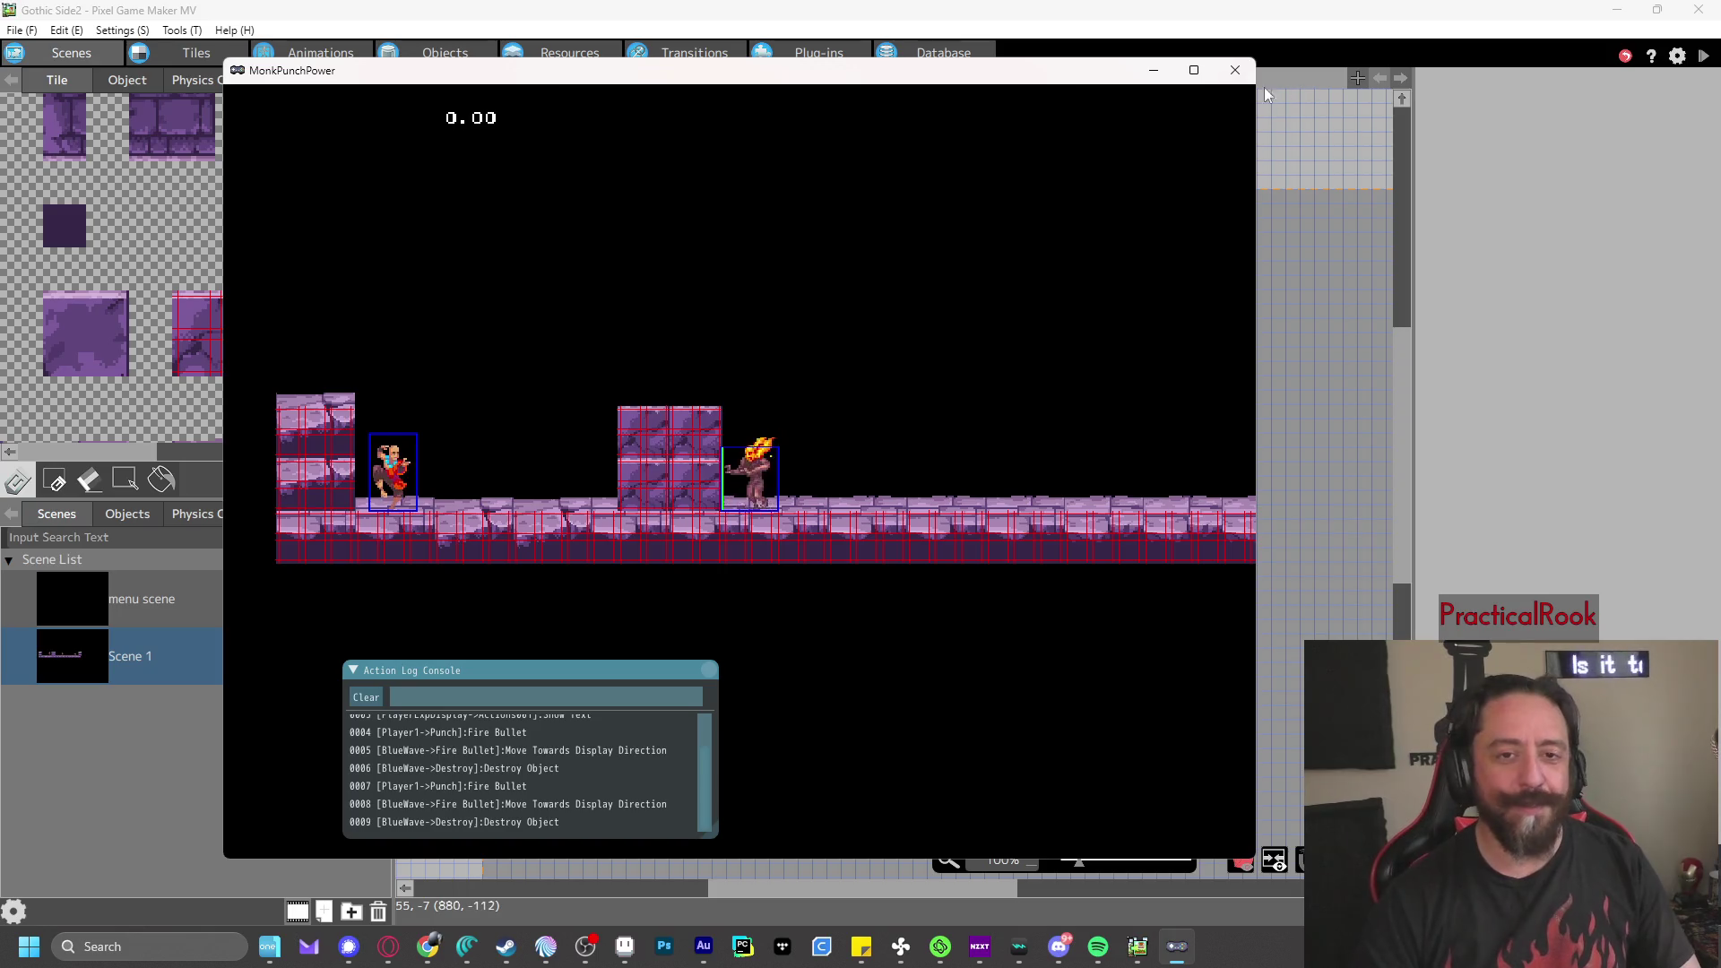
- Close the test, then save and run another test play with a punch
{"action": "left_click", "coordinate": [1239, 74]}
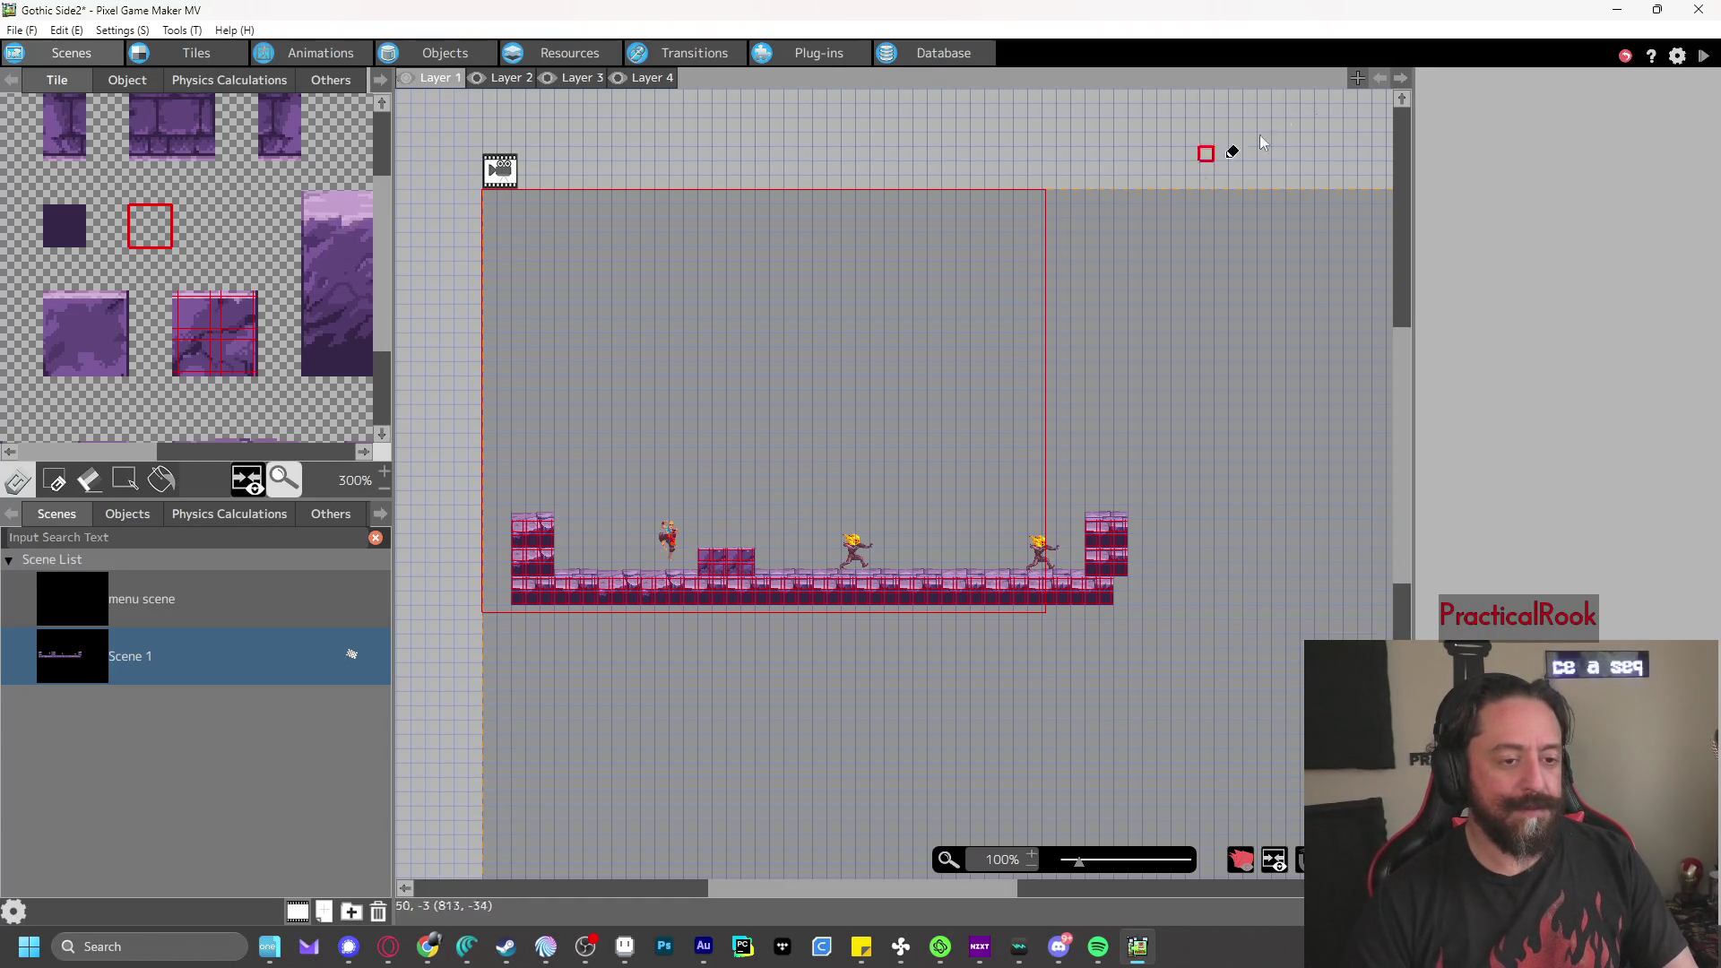
{"action": "left_click", "coordinate": [1701, 55]}
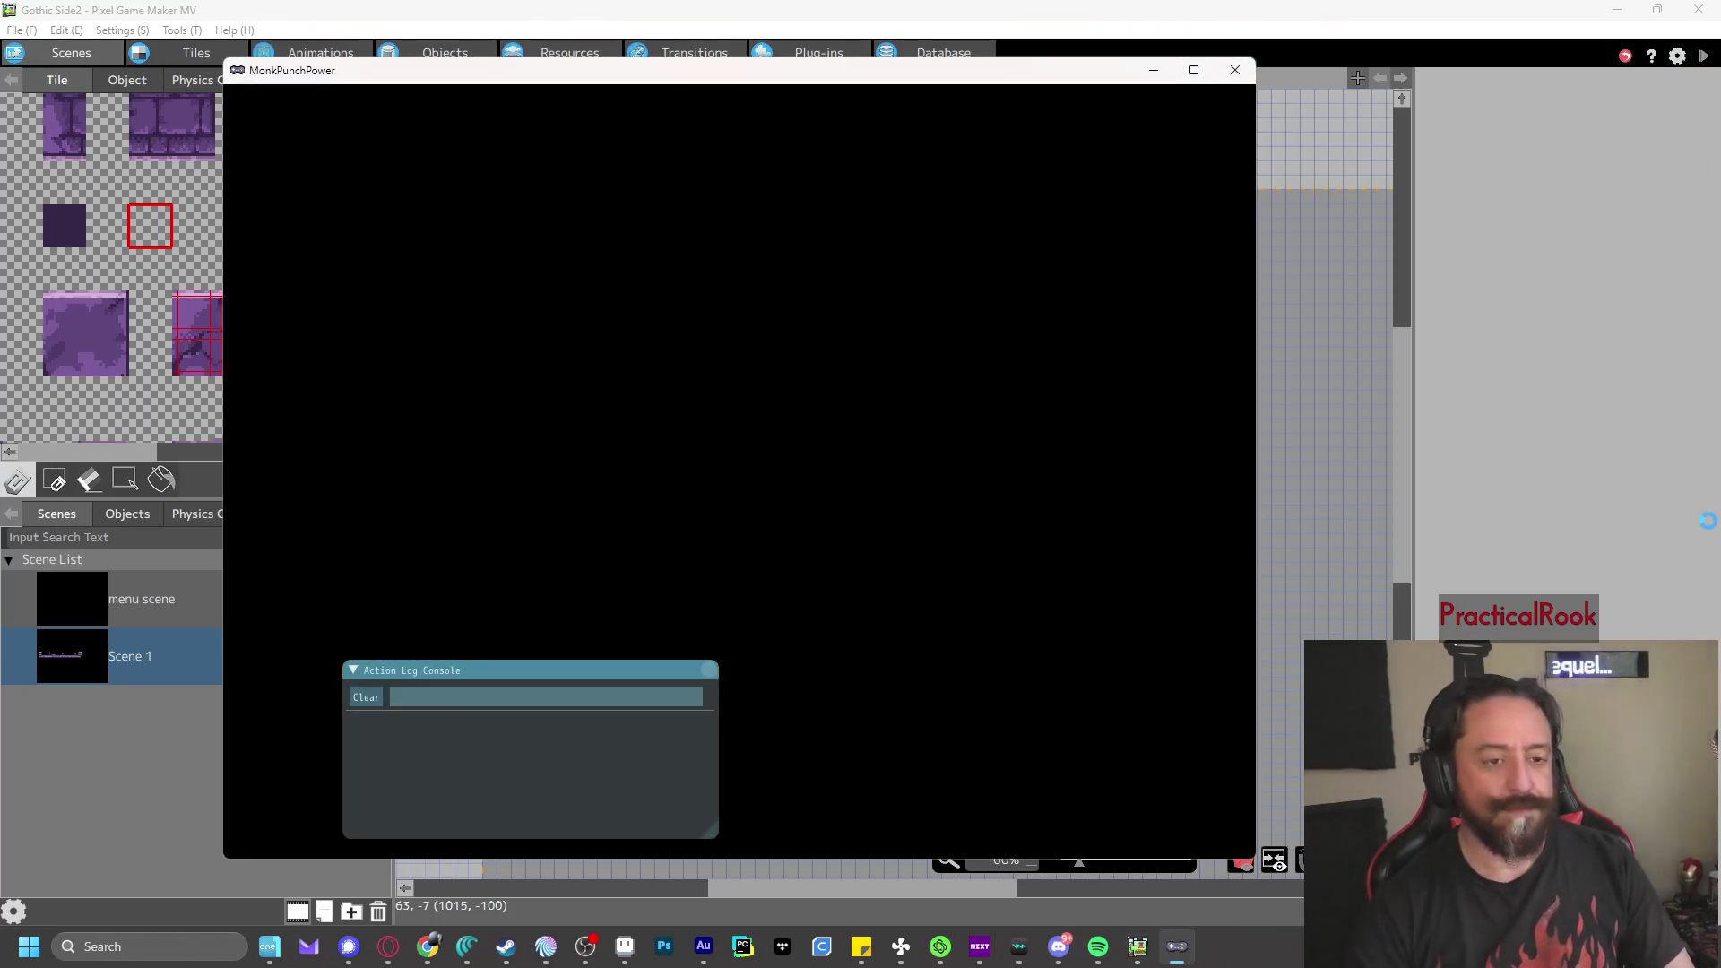
{"action": "key", "text": "z"}
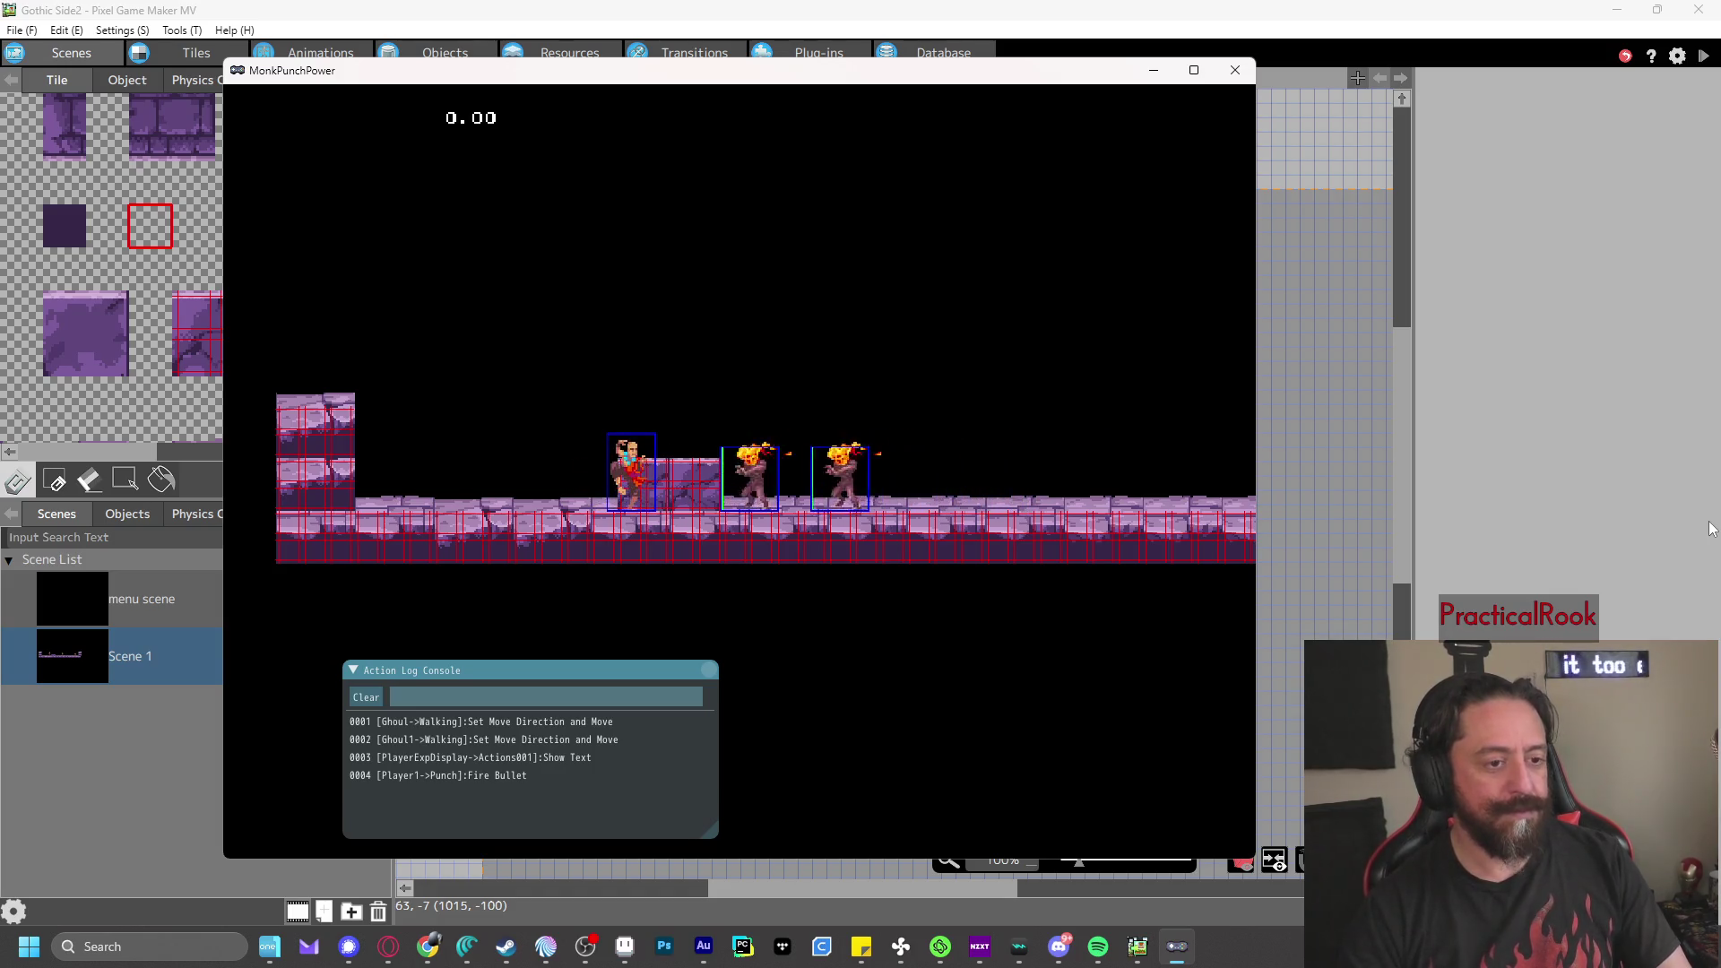
- Undo stray PlayerExpDisplay placements and drag Player1's start left to X 116
{"action": "key", "text": "z"}
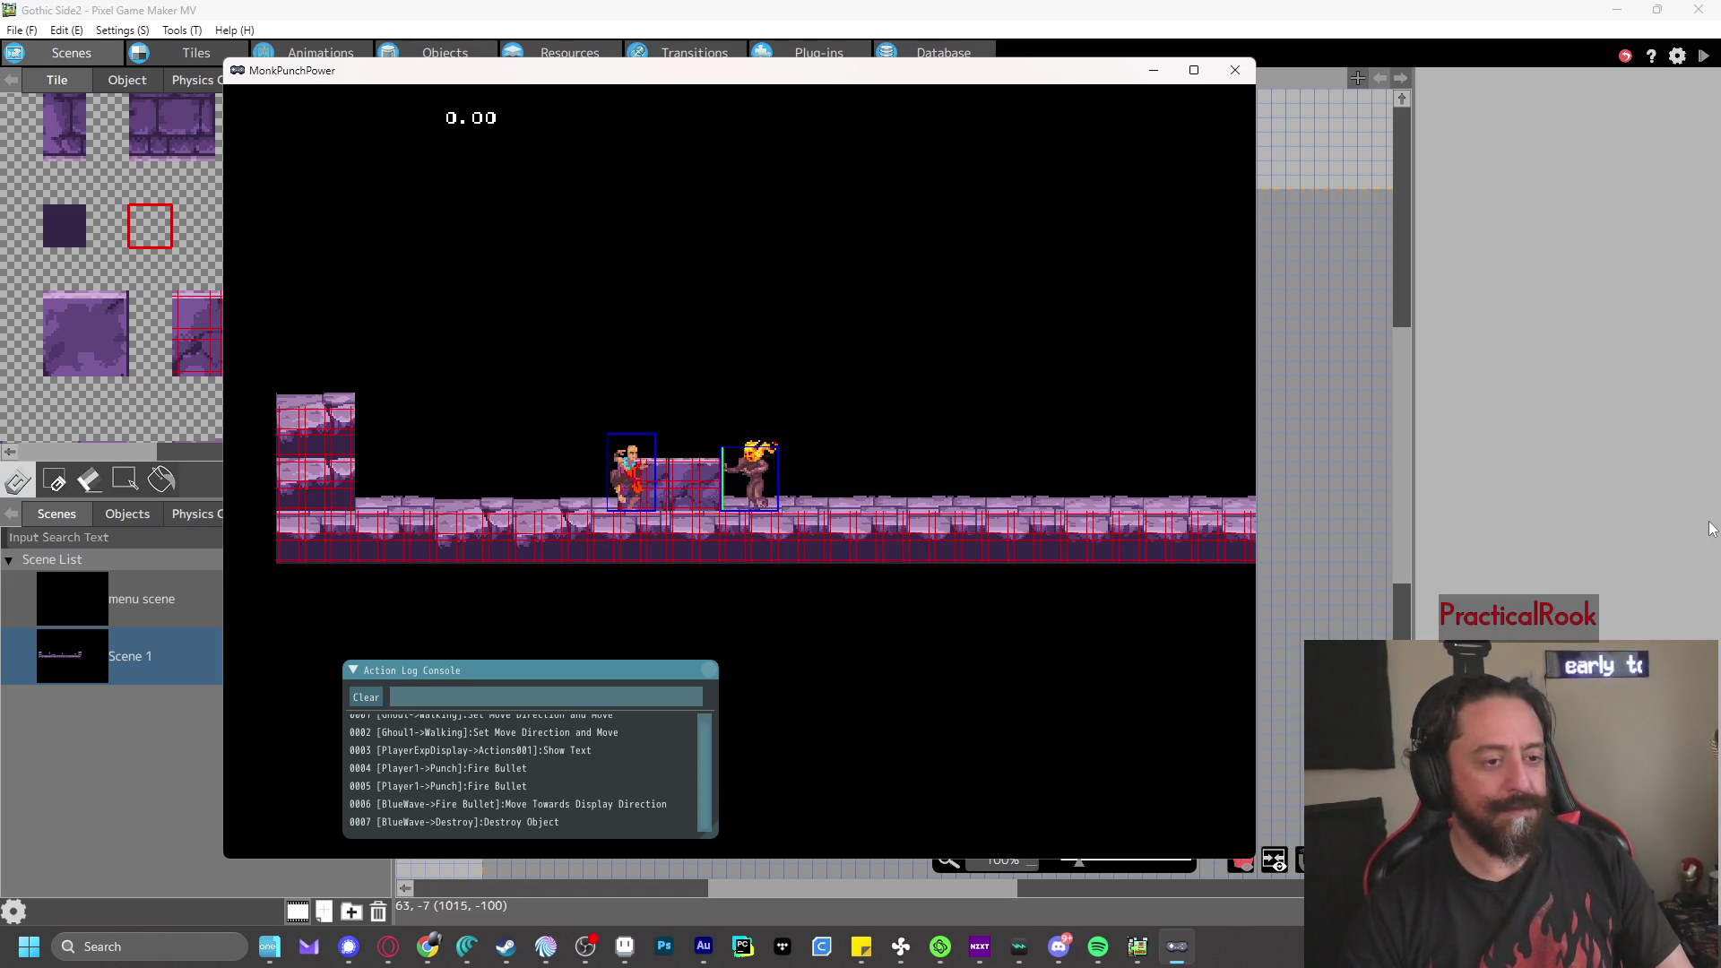
{"action": "left_click", "coordinate": [1235, 70]}
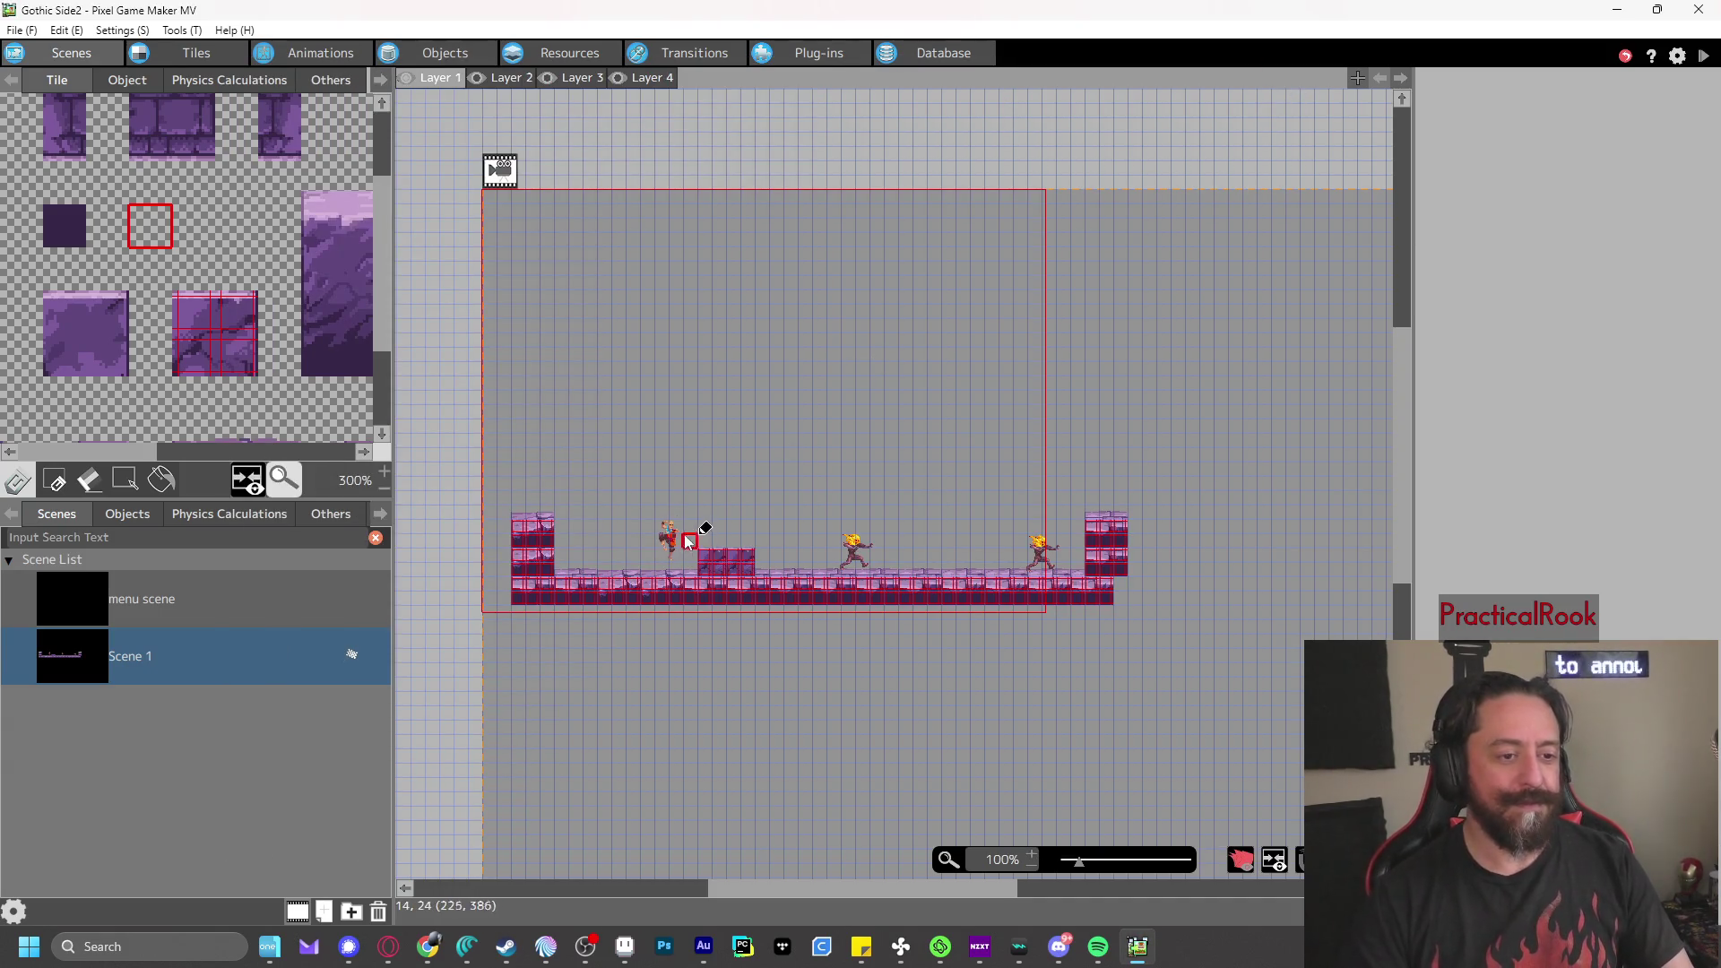
{"action": "left_click", "coordinate": [127, 80]}
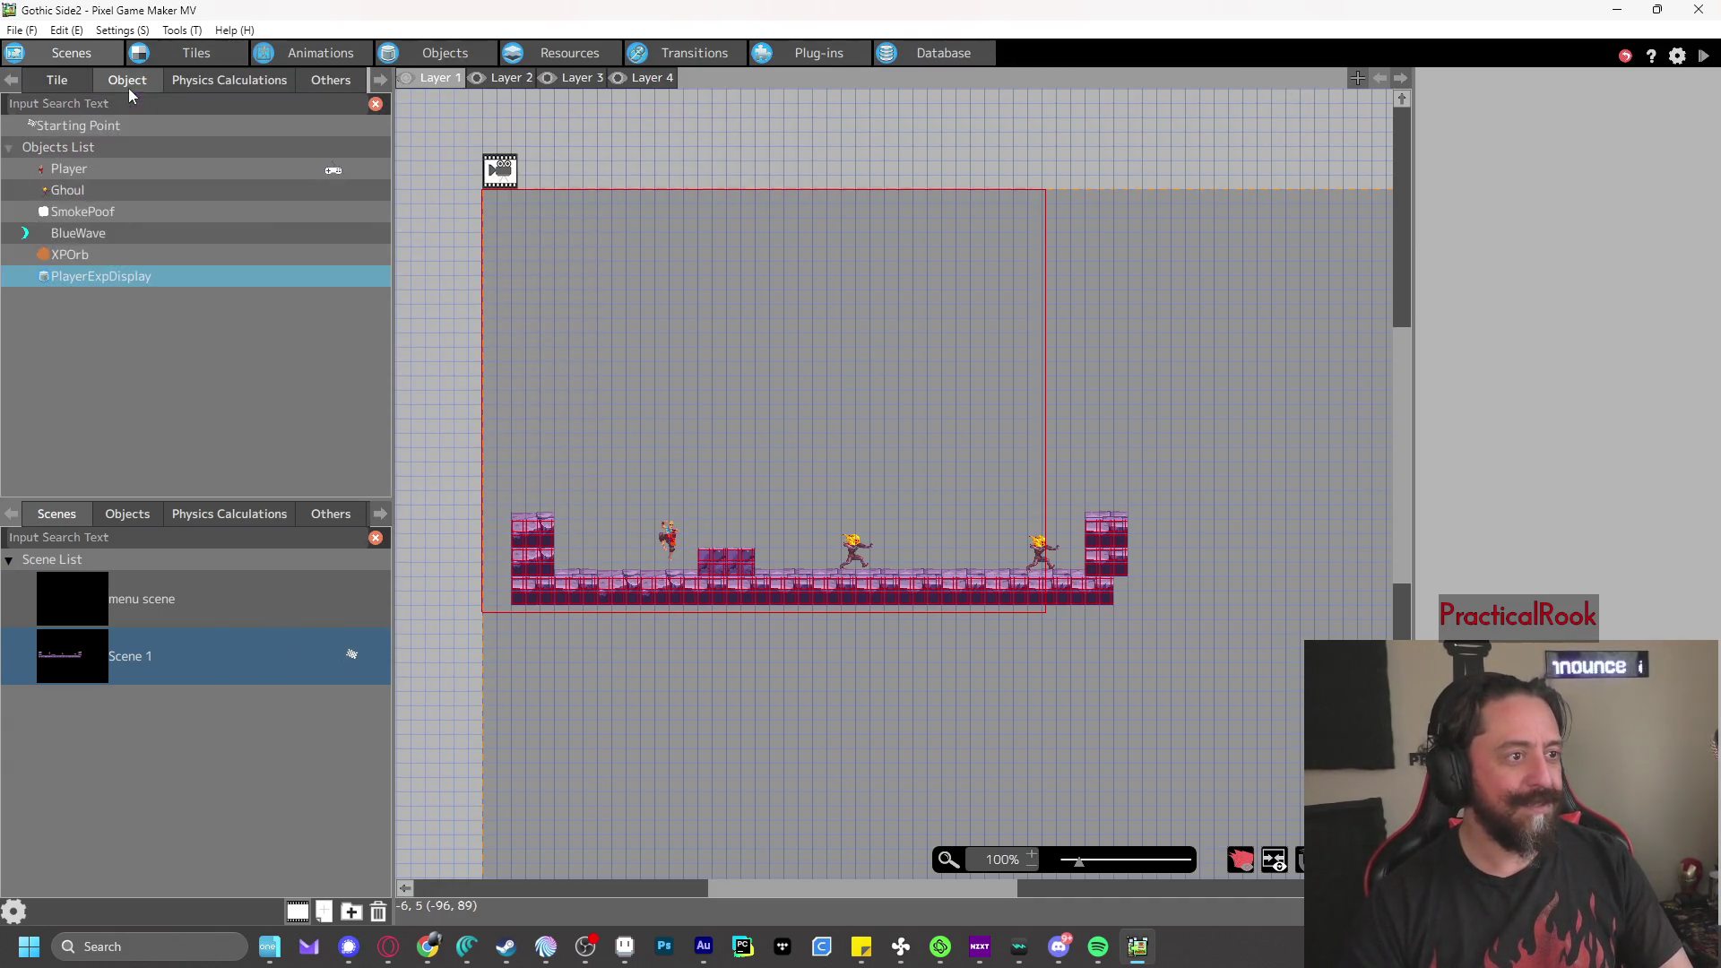
{"action": "left_click", "coordinate": [674, 545]}
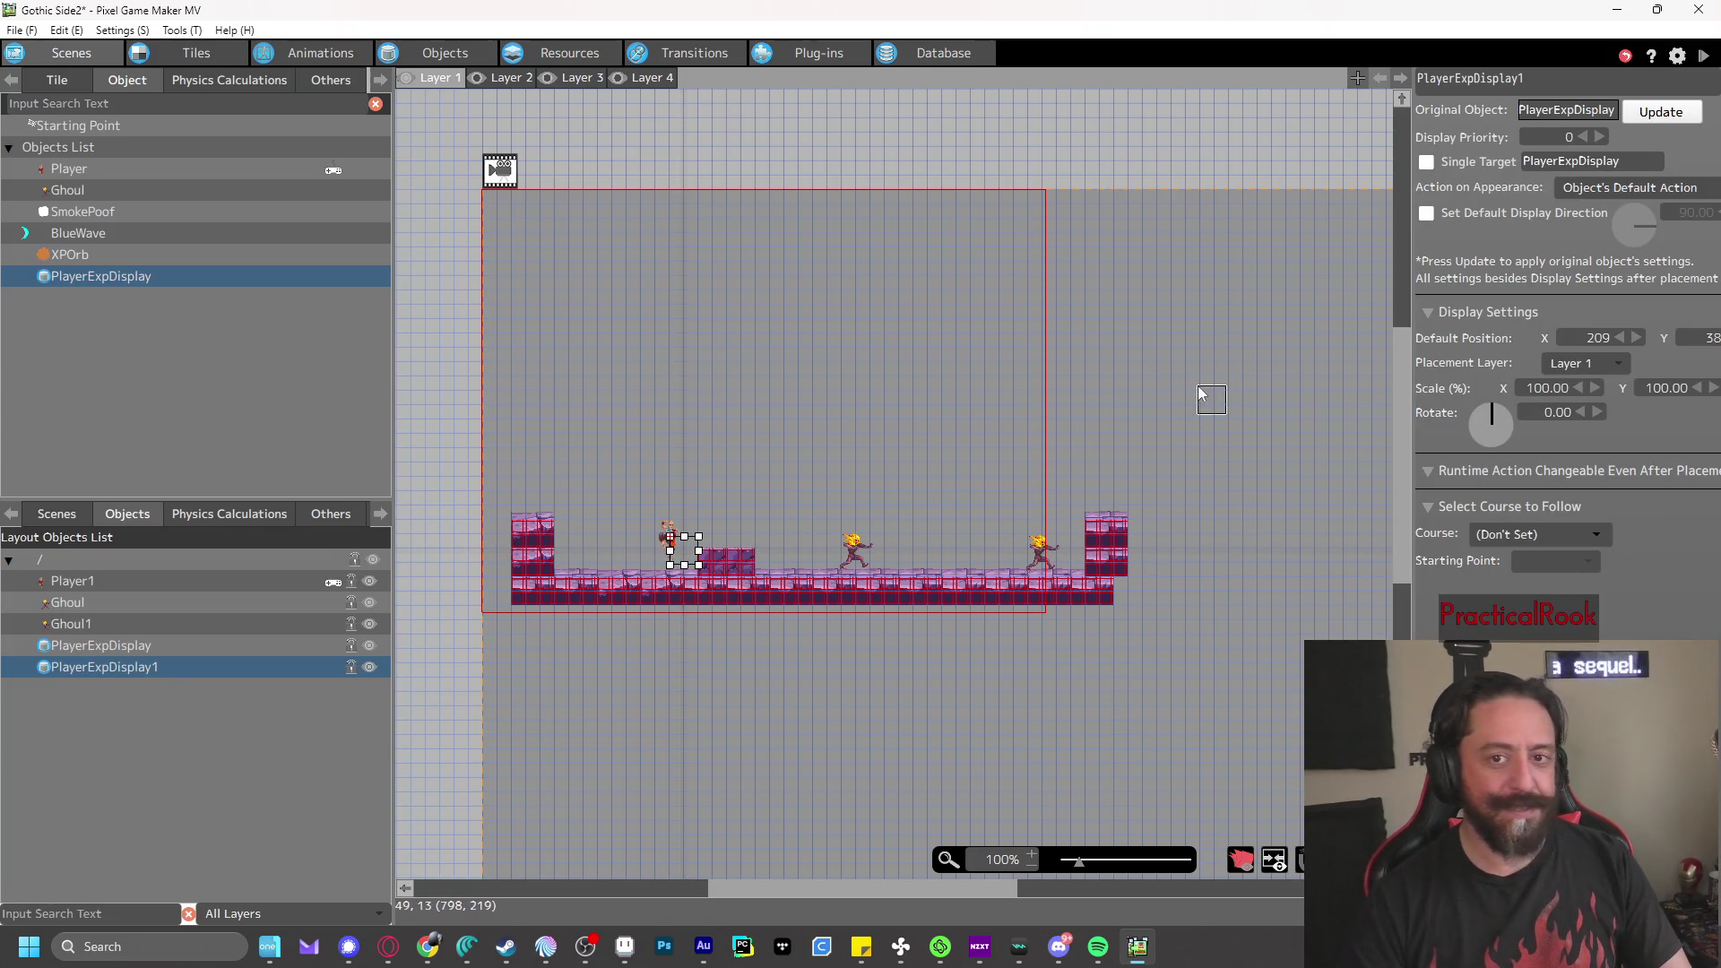
{"action": "key", "text": "ctrl+z"}
{"action": "left_click", "coordinate": [93, 583]}
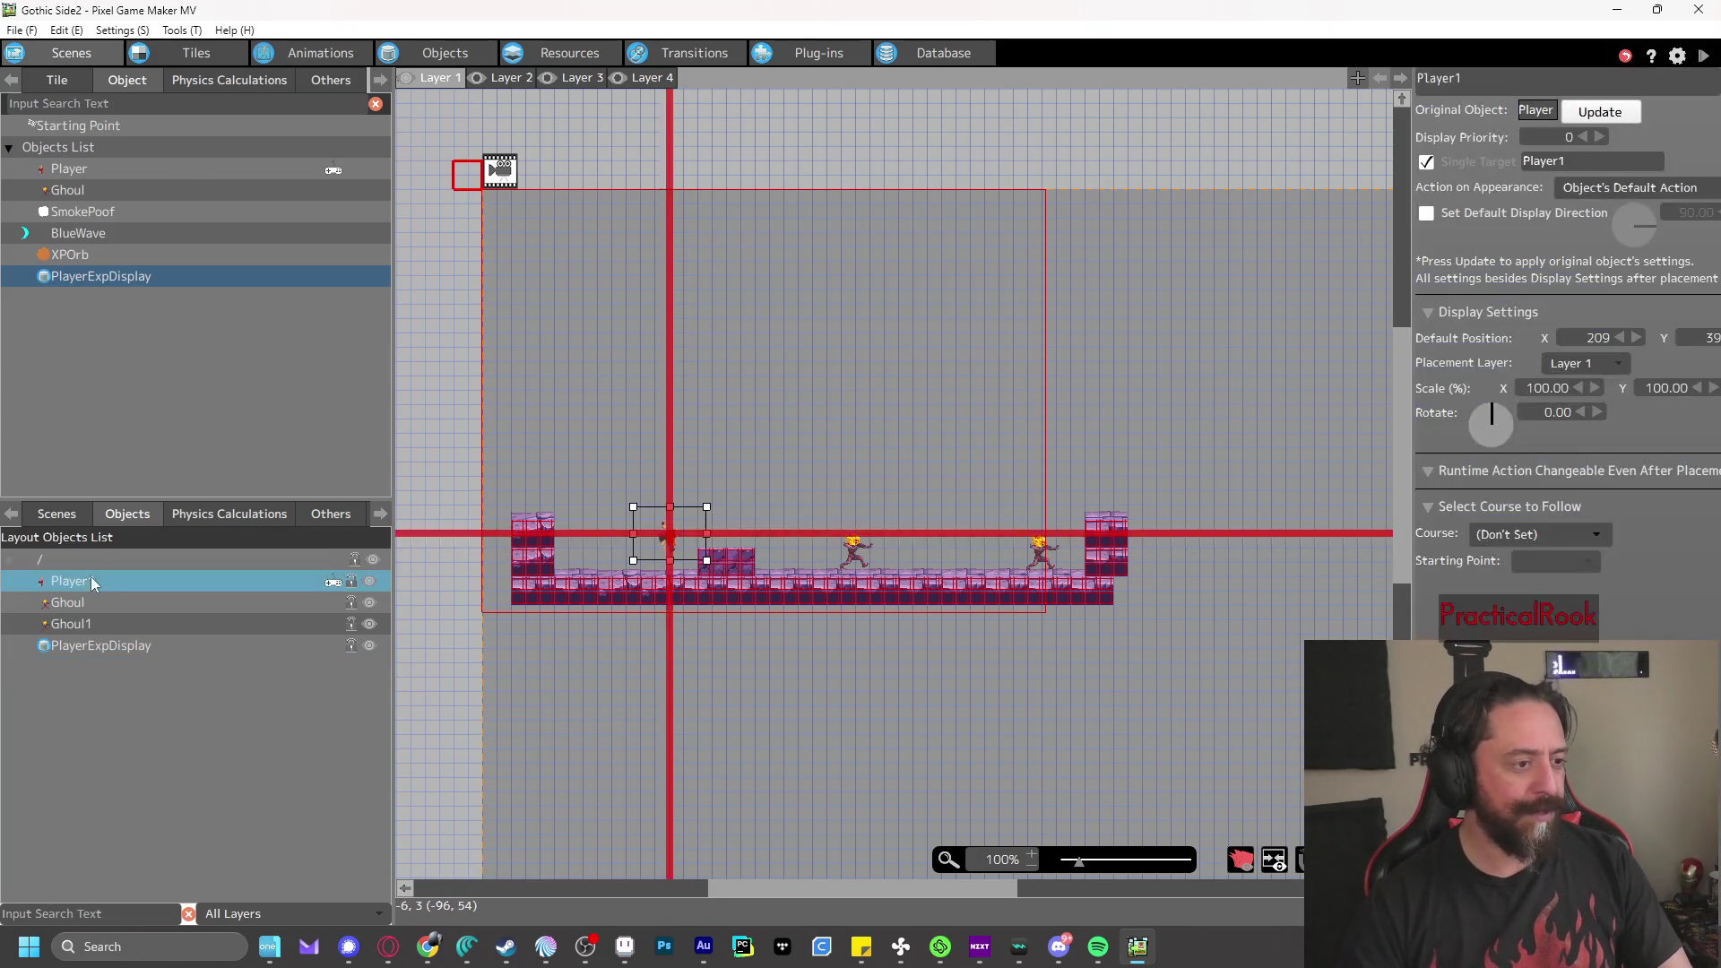
{"action": "left_click", "coordinate": [677, 544]}
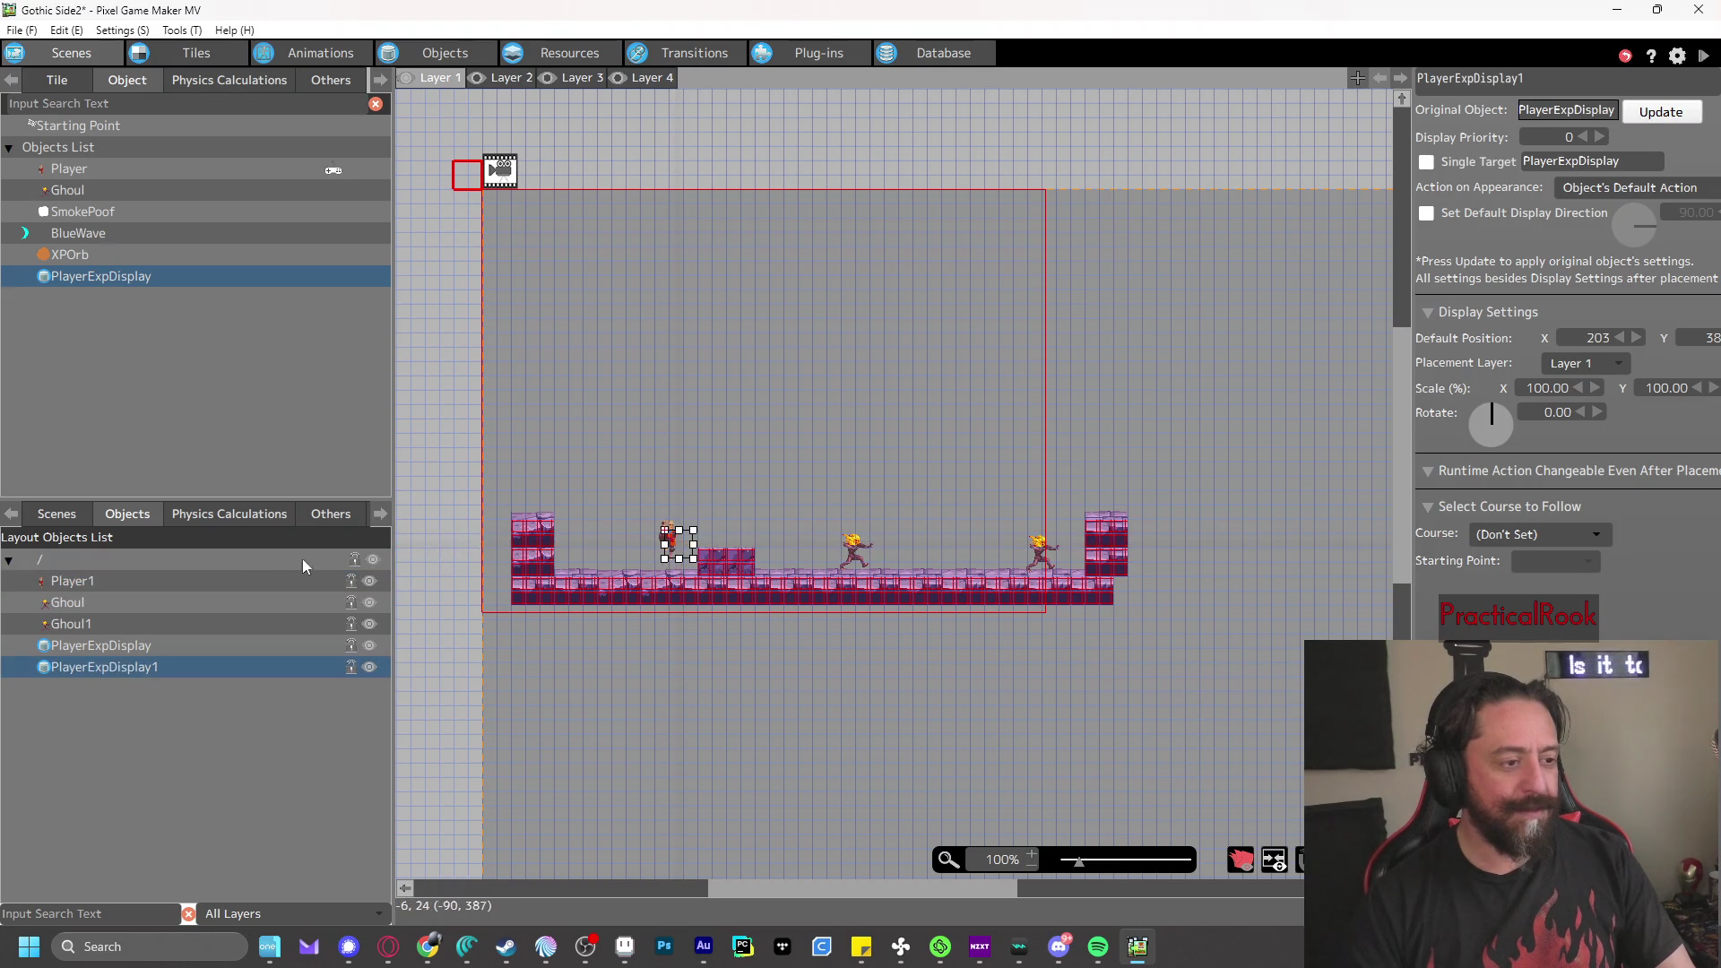
{"action": "key", "text": "ctrl+z"}
{"action": "left_click", "coordinate": [105, 580]}
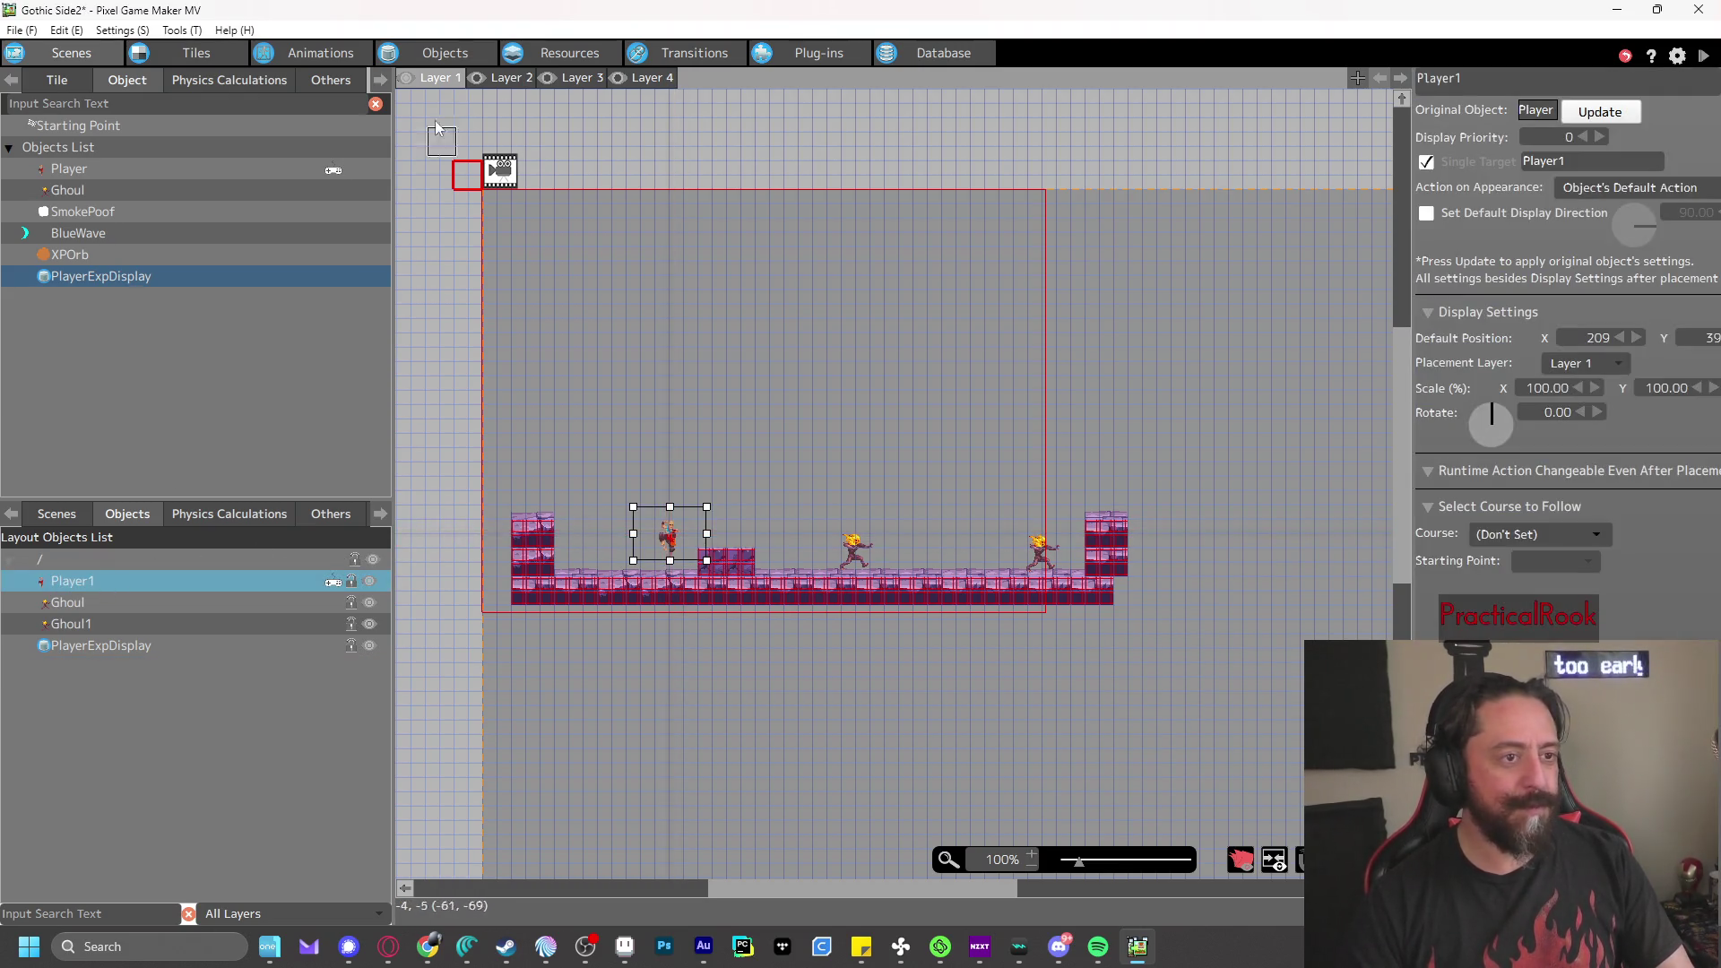
{"action": "left_click", "coordinate": [133, 170]}
{"action": "left_click", "coordinate": [674, 542]}
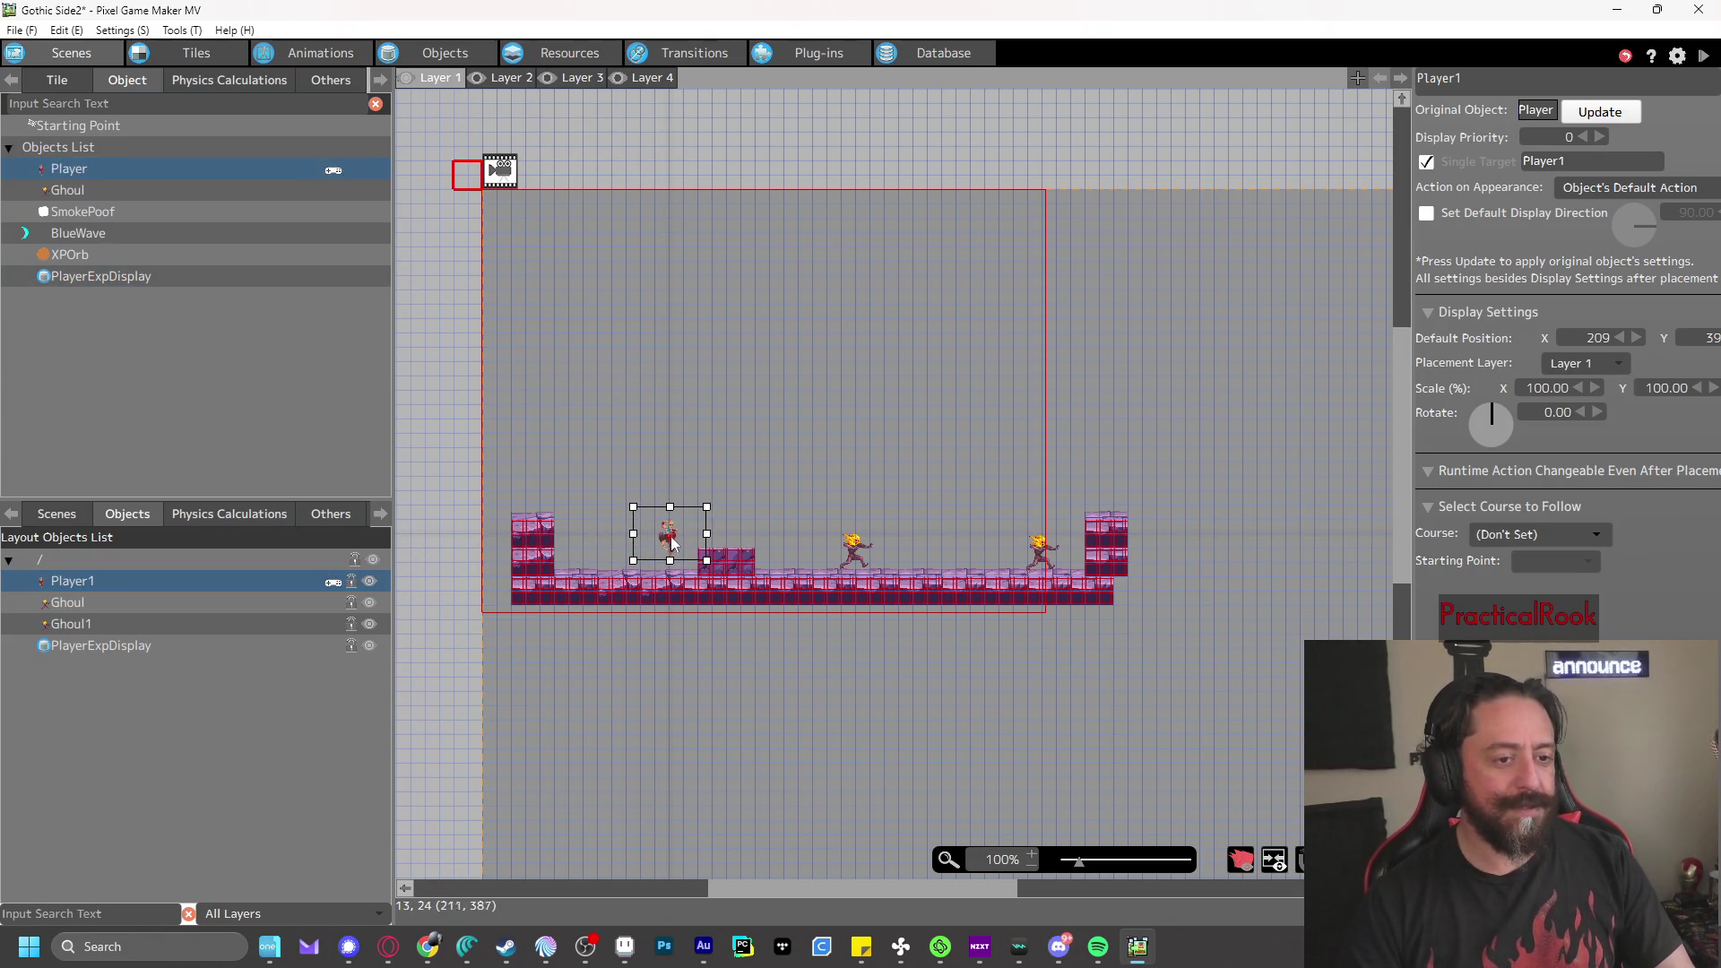
{"action": "left_click_drag", "start_coordinate": [674, 542], "coordinate": [590, 554]}
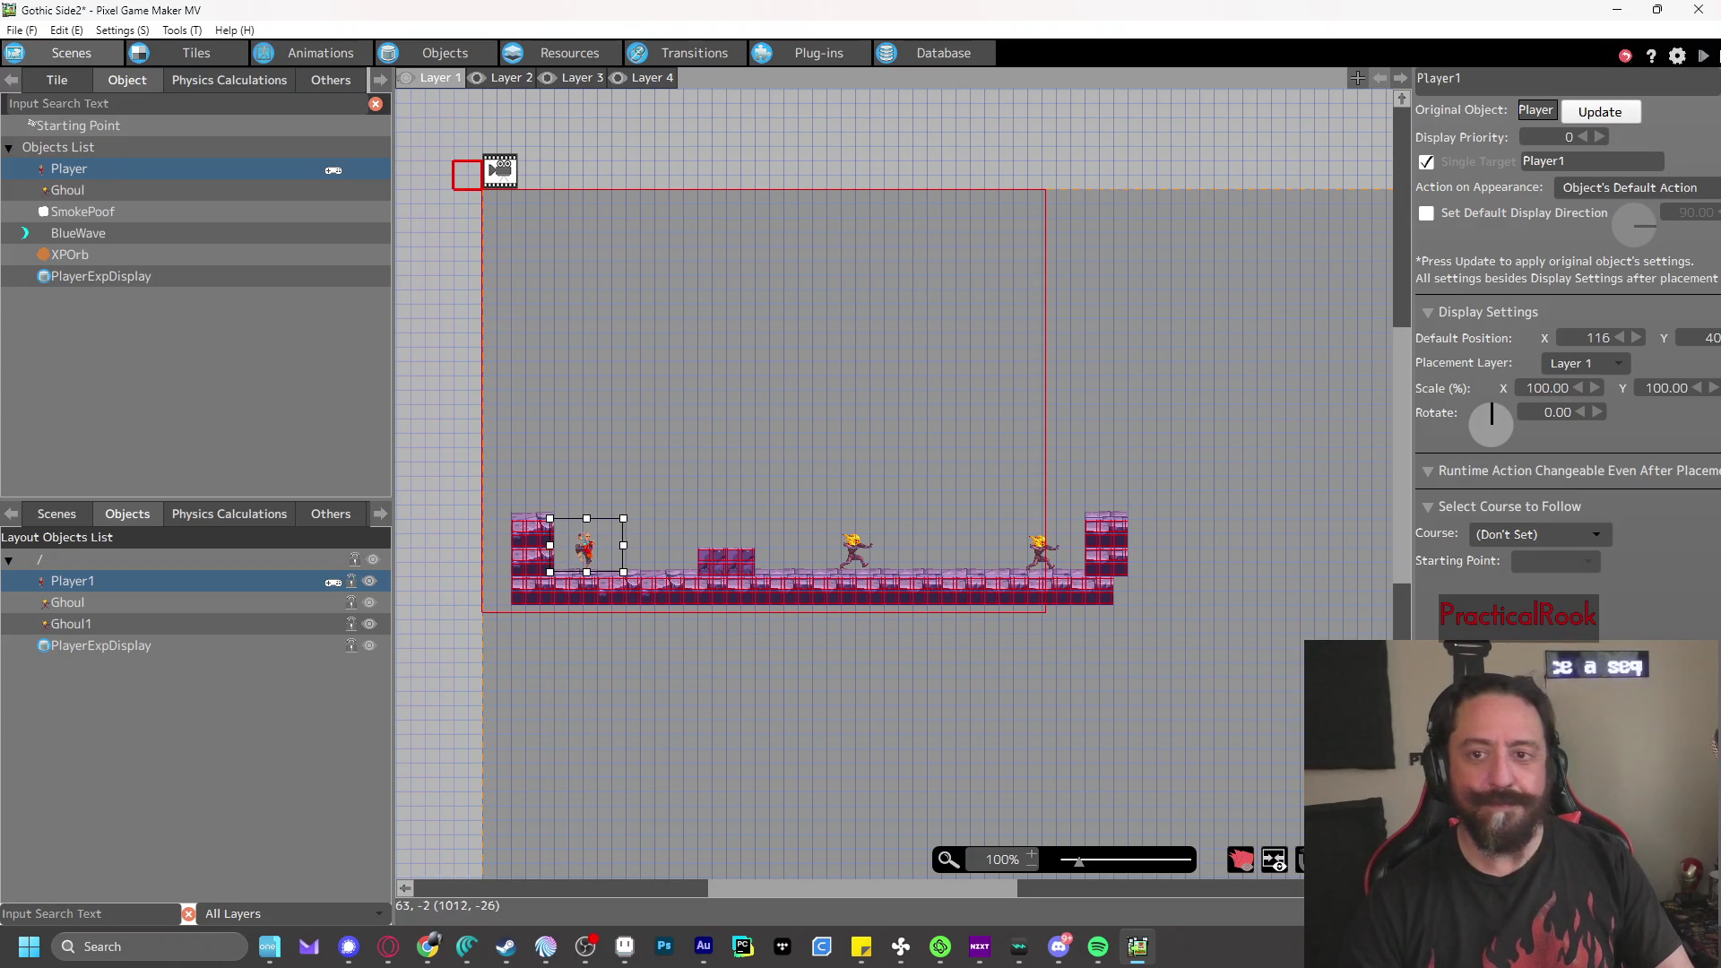
- Save and playtest: run, jump onto the raised block, and punch the Ghouls
{"action": "left_click", "coordinate": [1703, 55]}
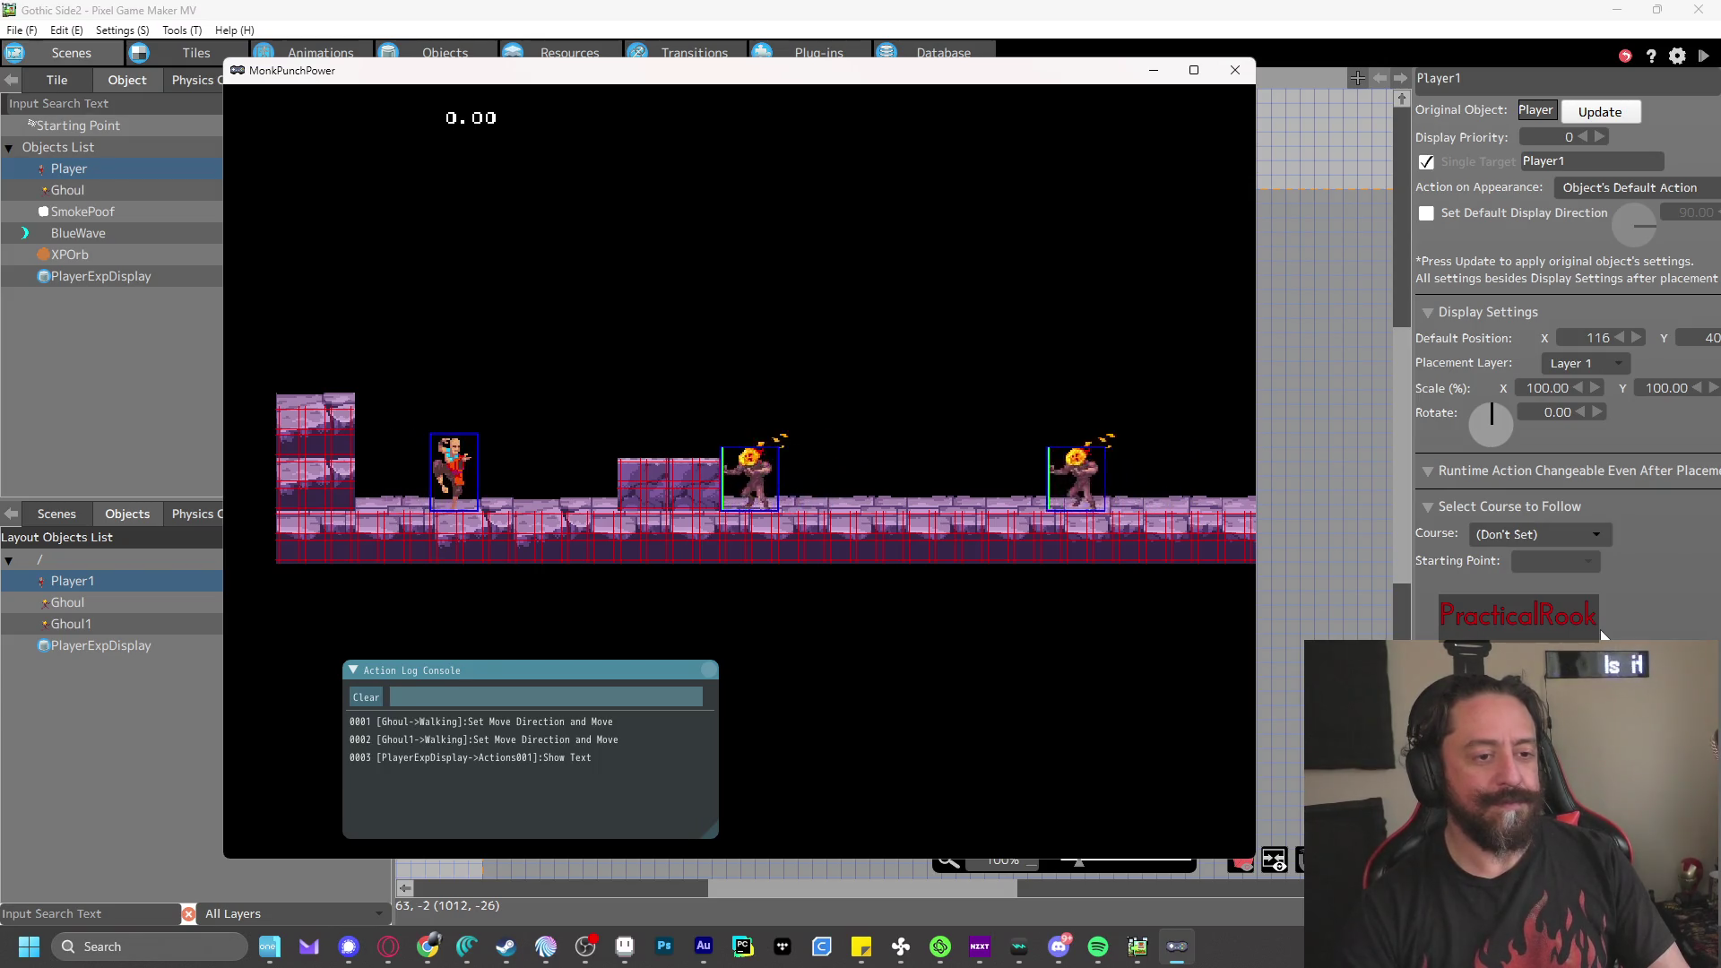
{"action": "key", "text": "z"}
{"action": "key", "text": "Right"}
{"action": "key", "text": "x"}
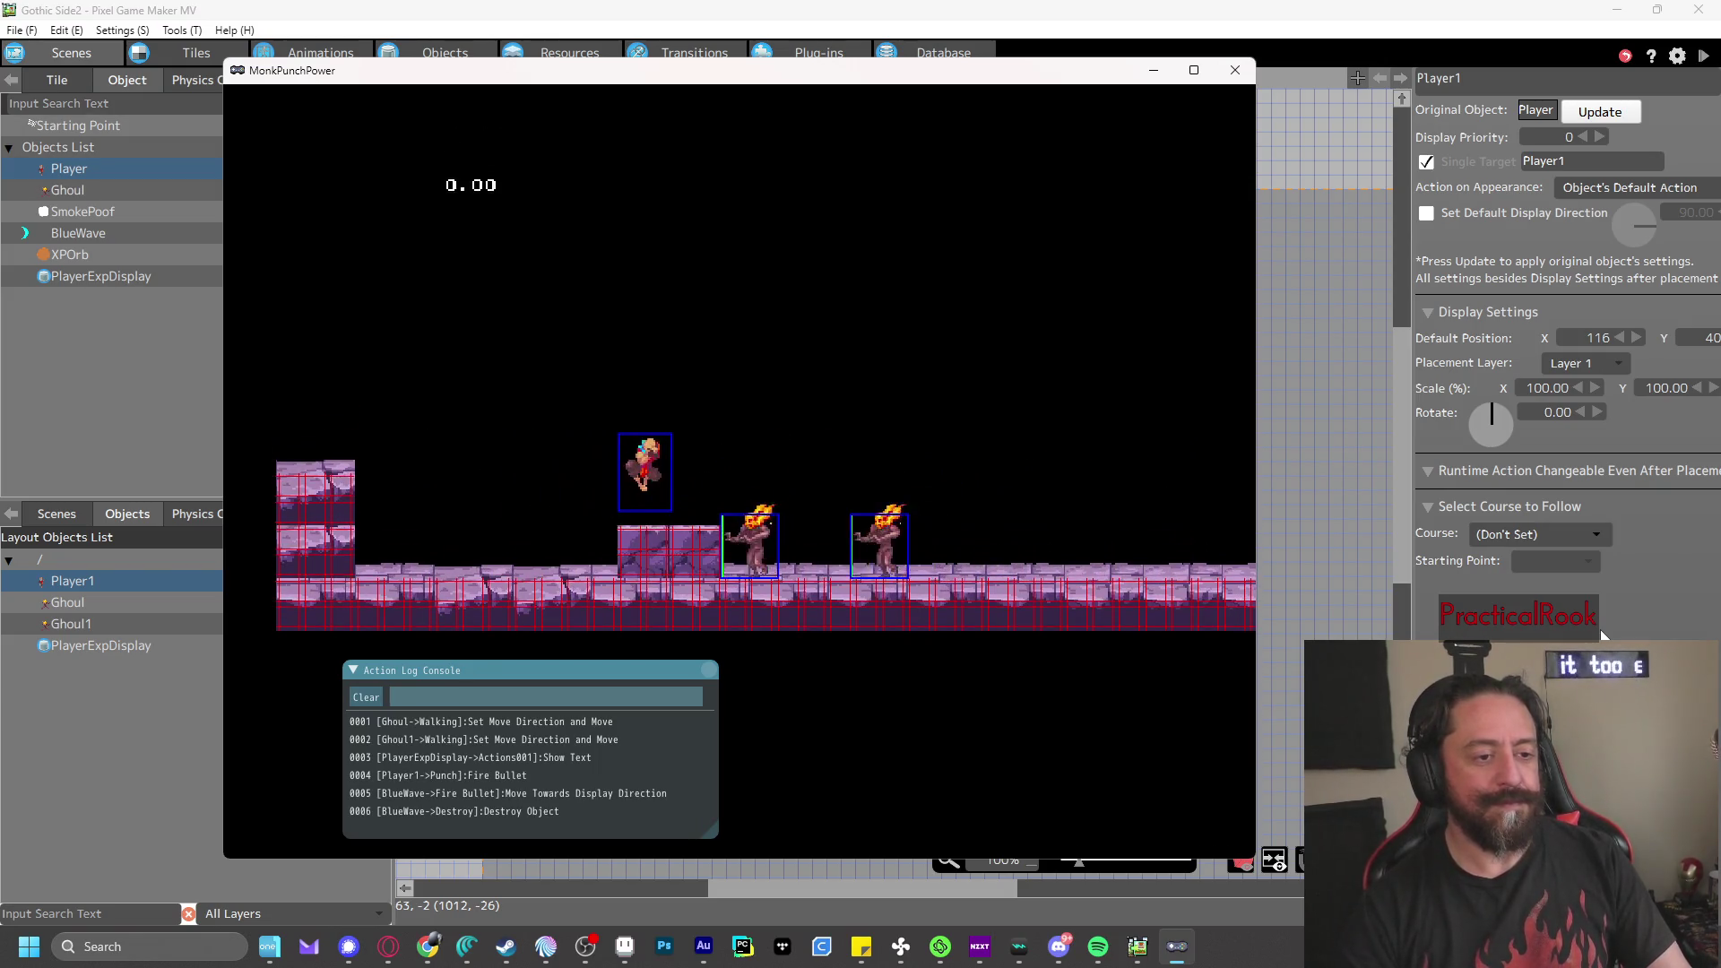
{"action": "key", "text": "z"}
{"action": "key", "text": "Right"}
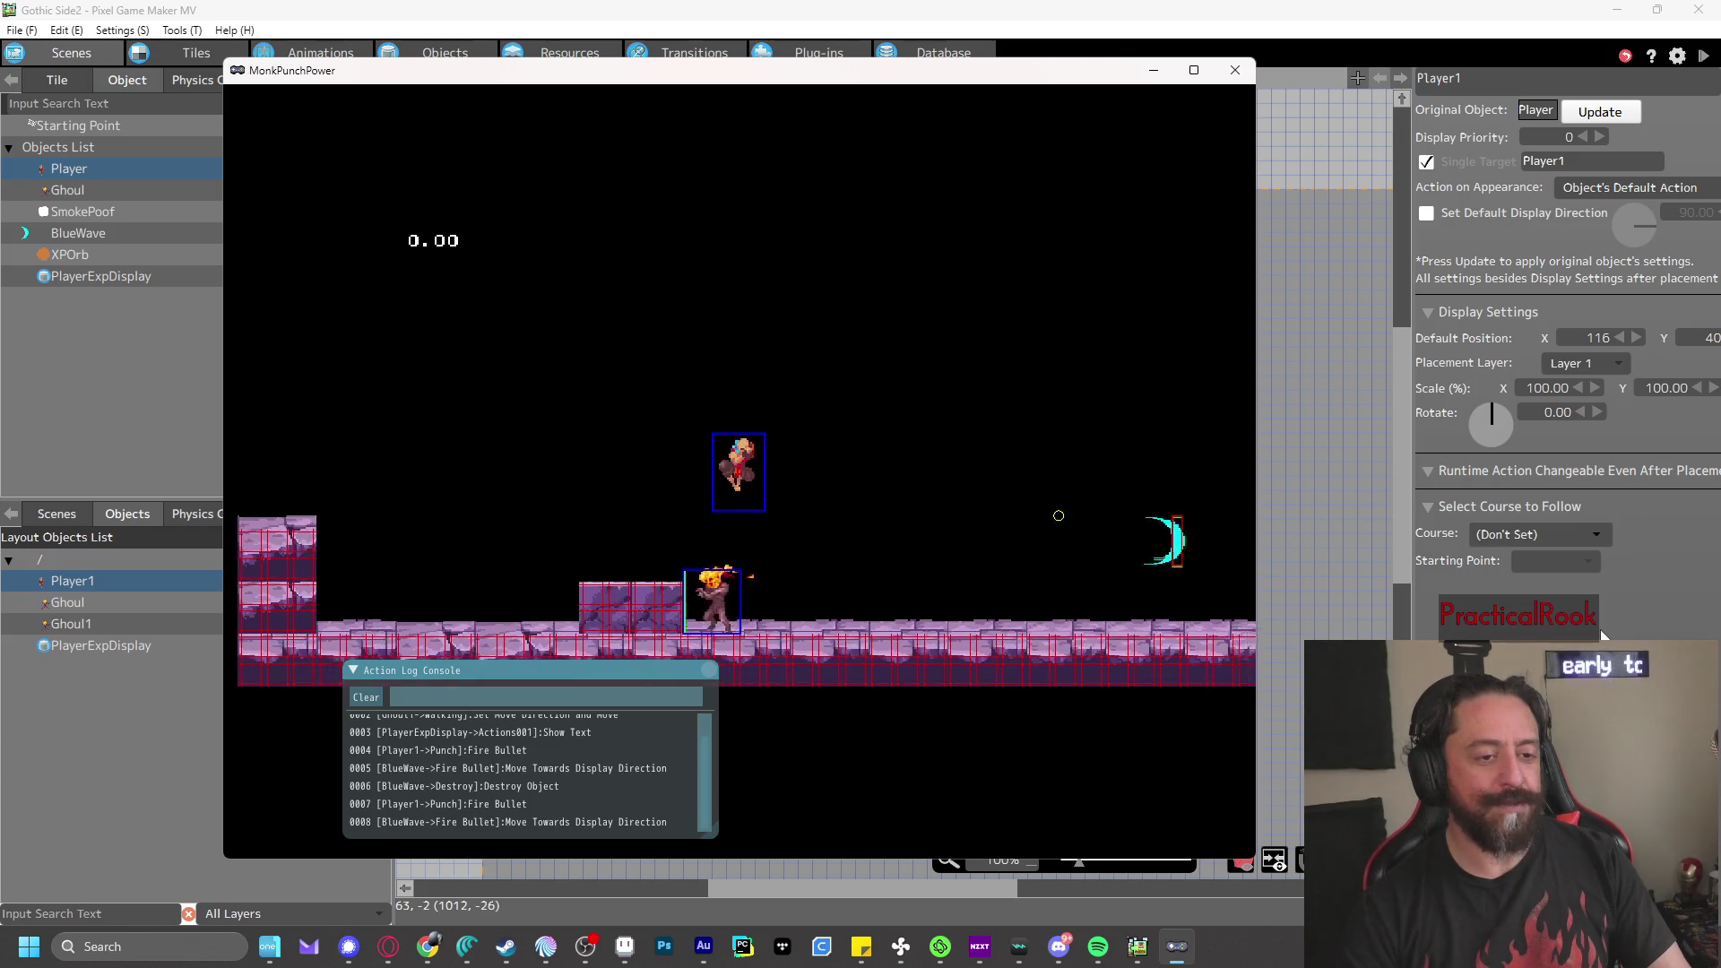
{"action": "key", "text": "Left"}
{"action": "key", "text": "z"}
{"action": "key", "text": "z"}
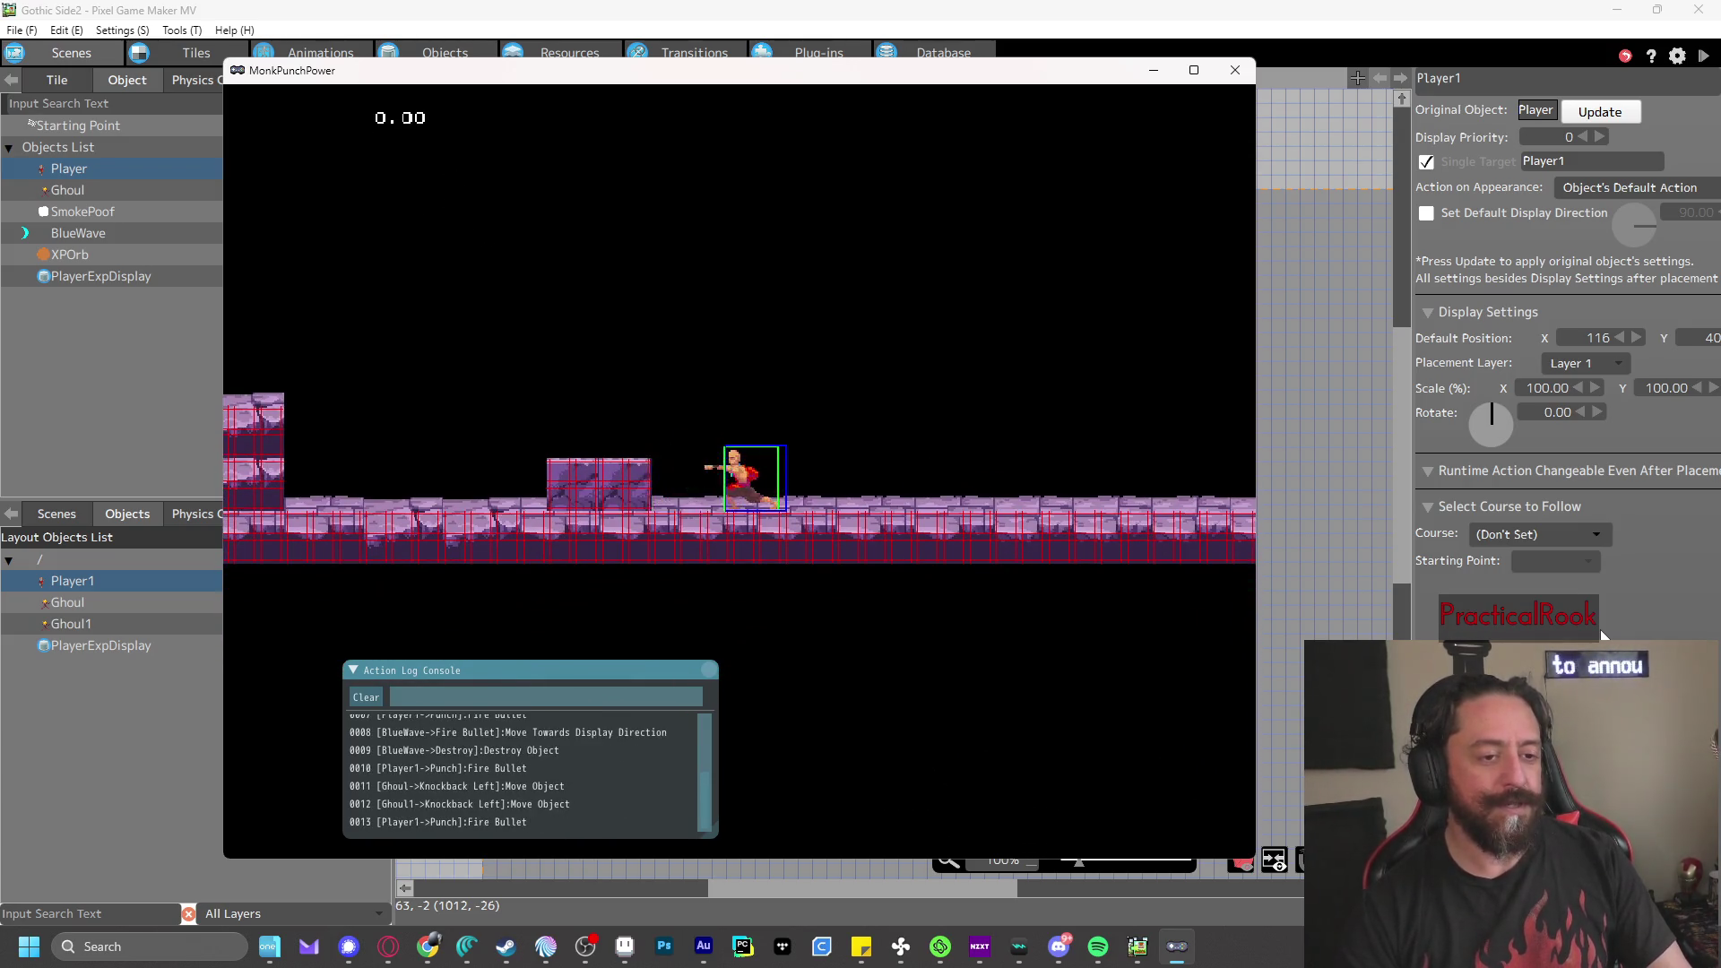
{"action": "key", "text": "z"}
{"action": "key", "text": "x"}
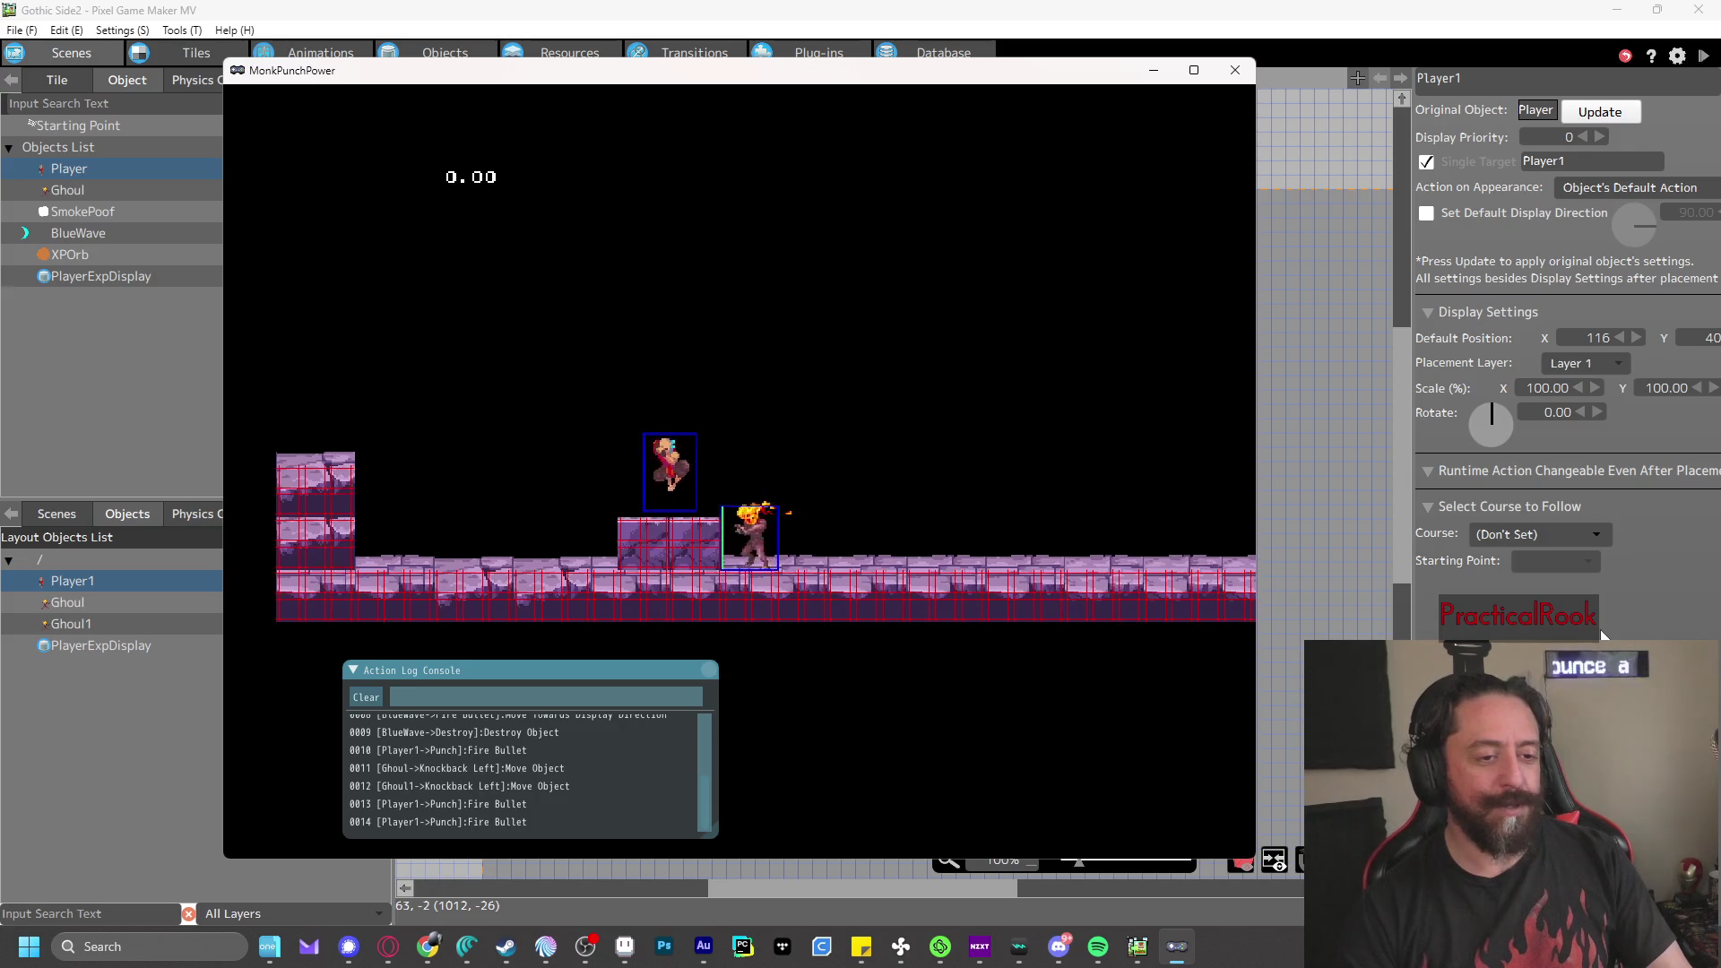
{"action": "key", "text": "Left"}
{"action": "key", "text": "x"}
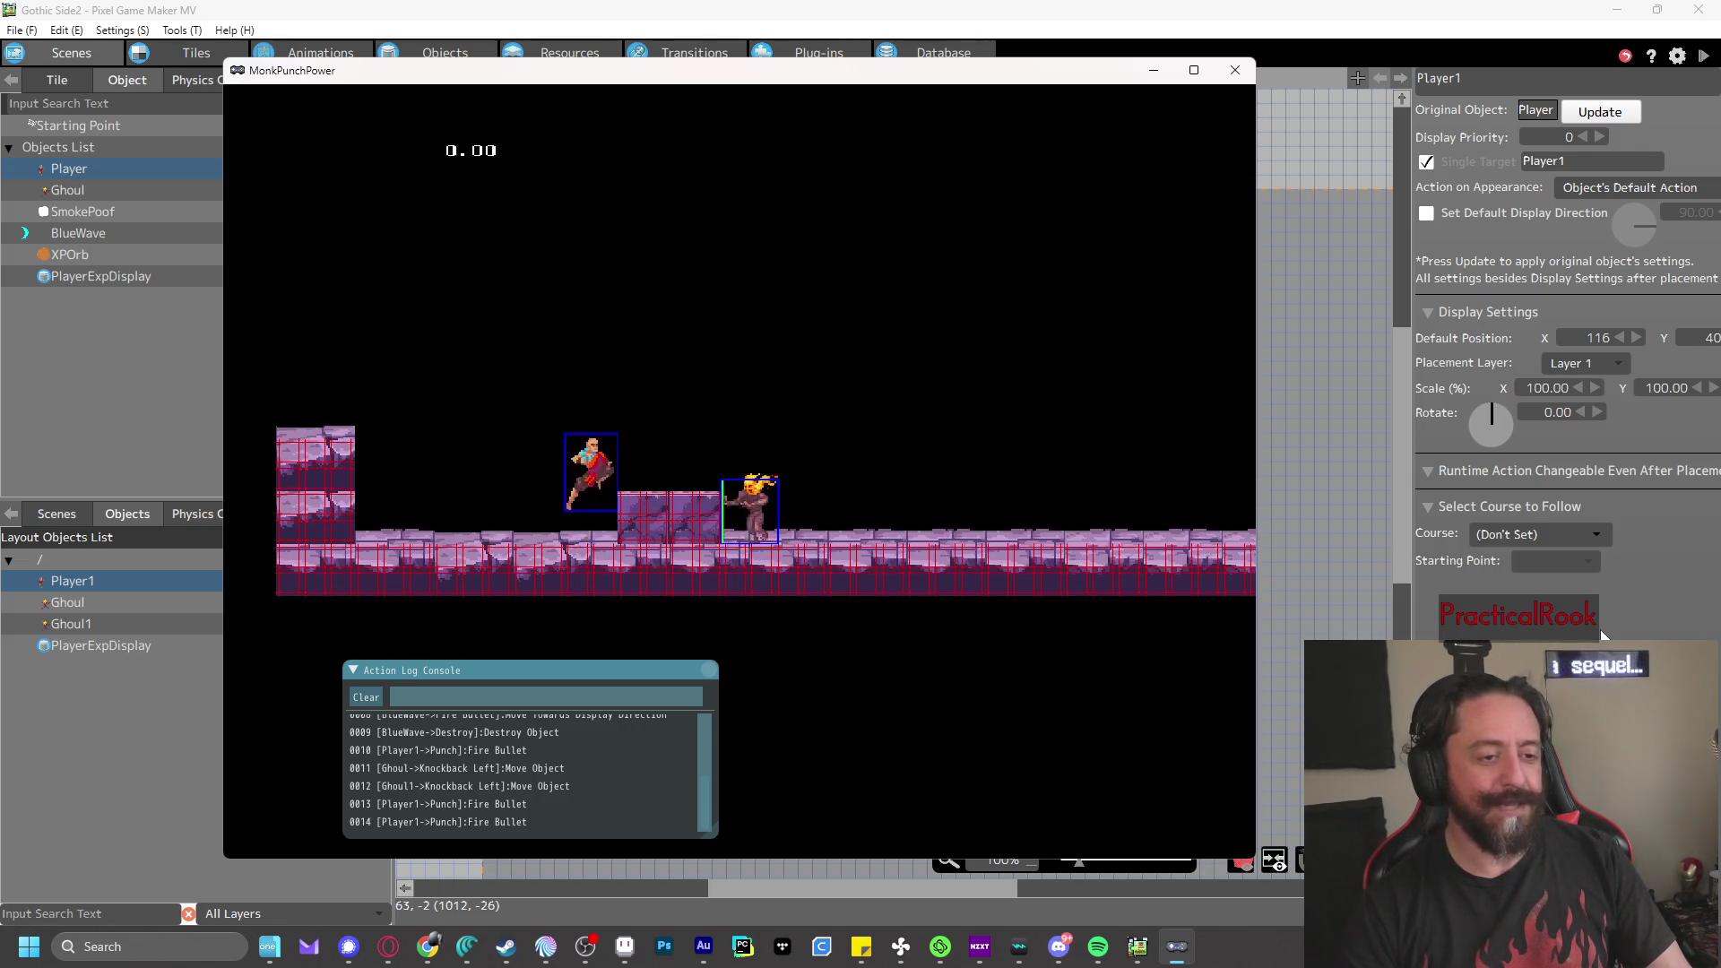
{"action": "key", "text": "Right"}
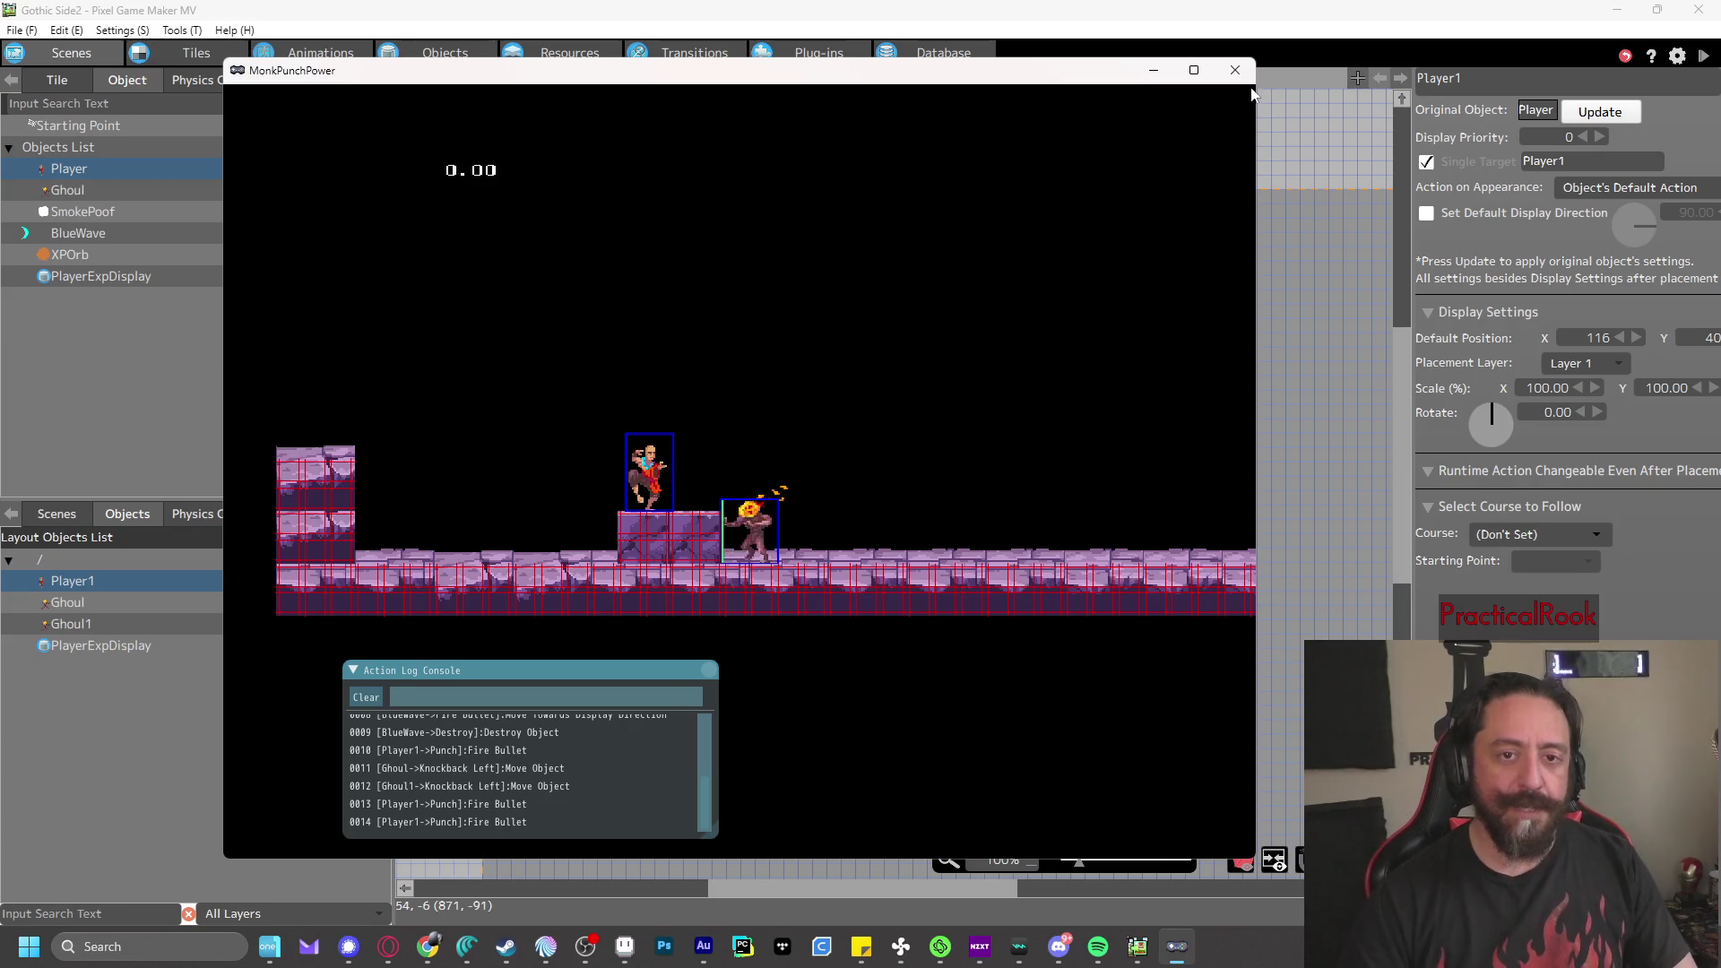
{"action": "left_click", "coordinate": [1235, 70]}
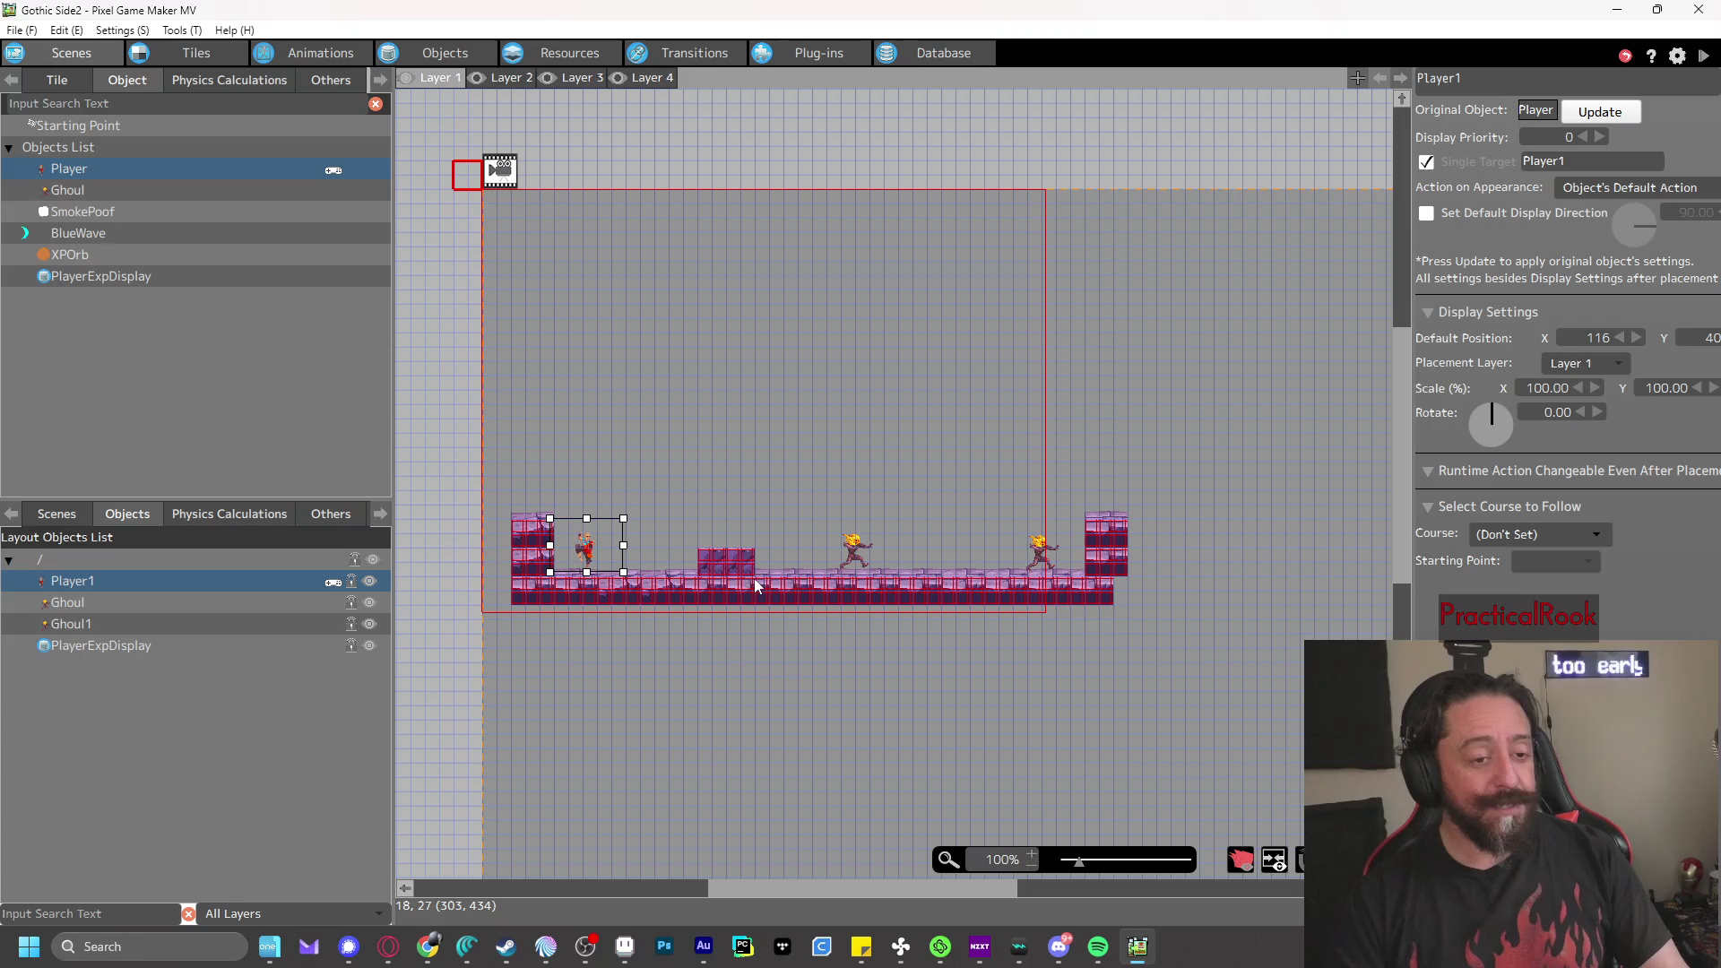
- Erase floor tiles with the empty tile and playtest via F5, walking and jumping
{"action": "left_click", "coordinate": [57, 79]}
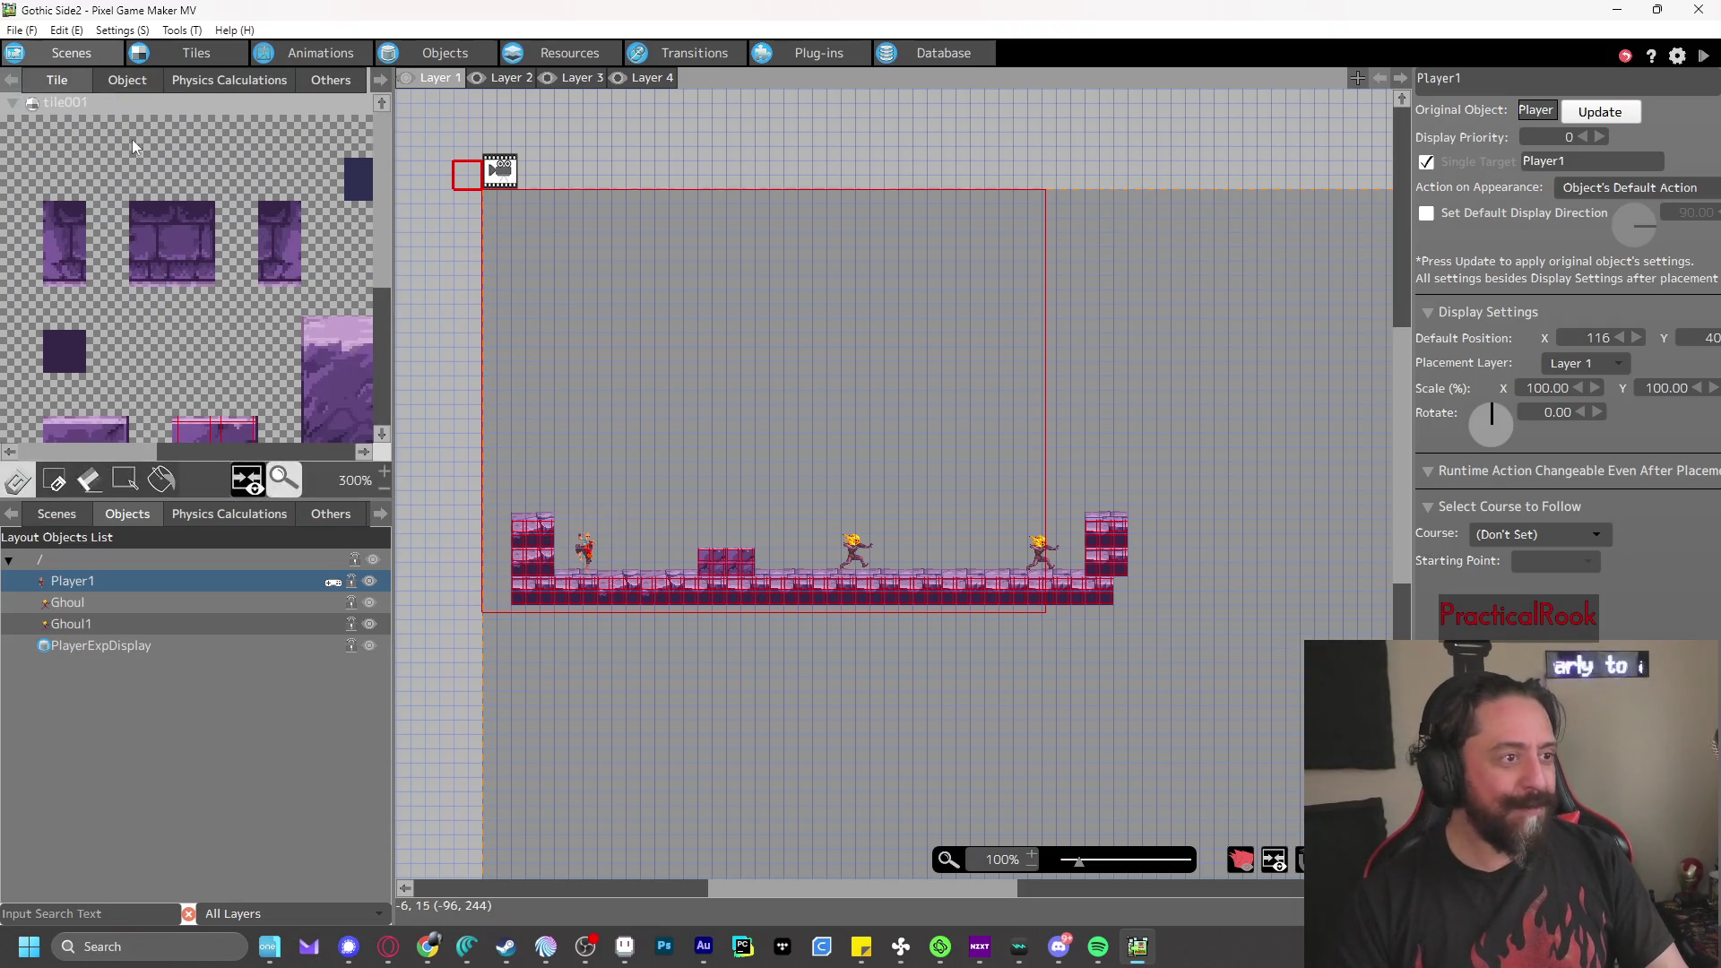
{"action": "left_click", "coordinate": [221, 370]}
{"action": "mouse_move", "coordinate": [779, 561]}
{"action": "left_mouse_down"}
{"action": "mouse_move", "coordinate": [780, 595]}
{"action": "mouse_move", "coordinate": [781, 556]}
{"action": "left_mouse_up"}
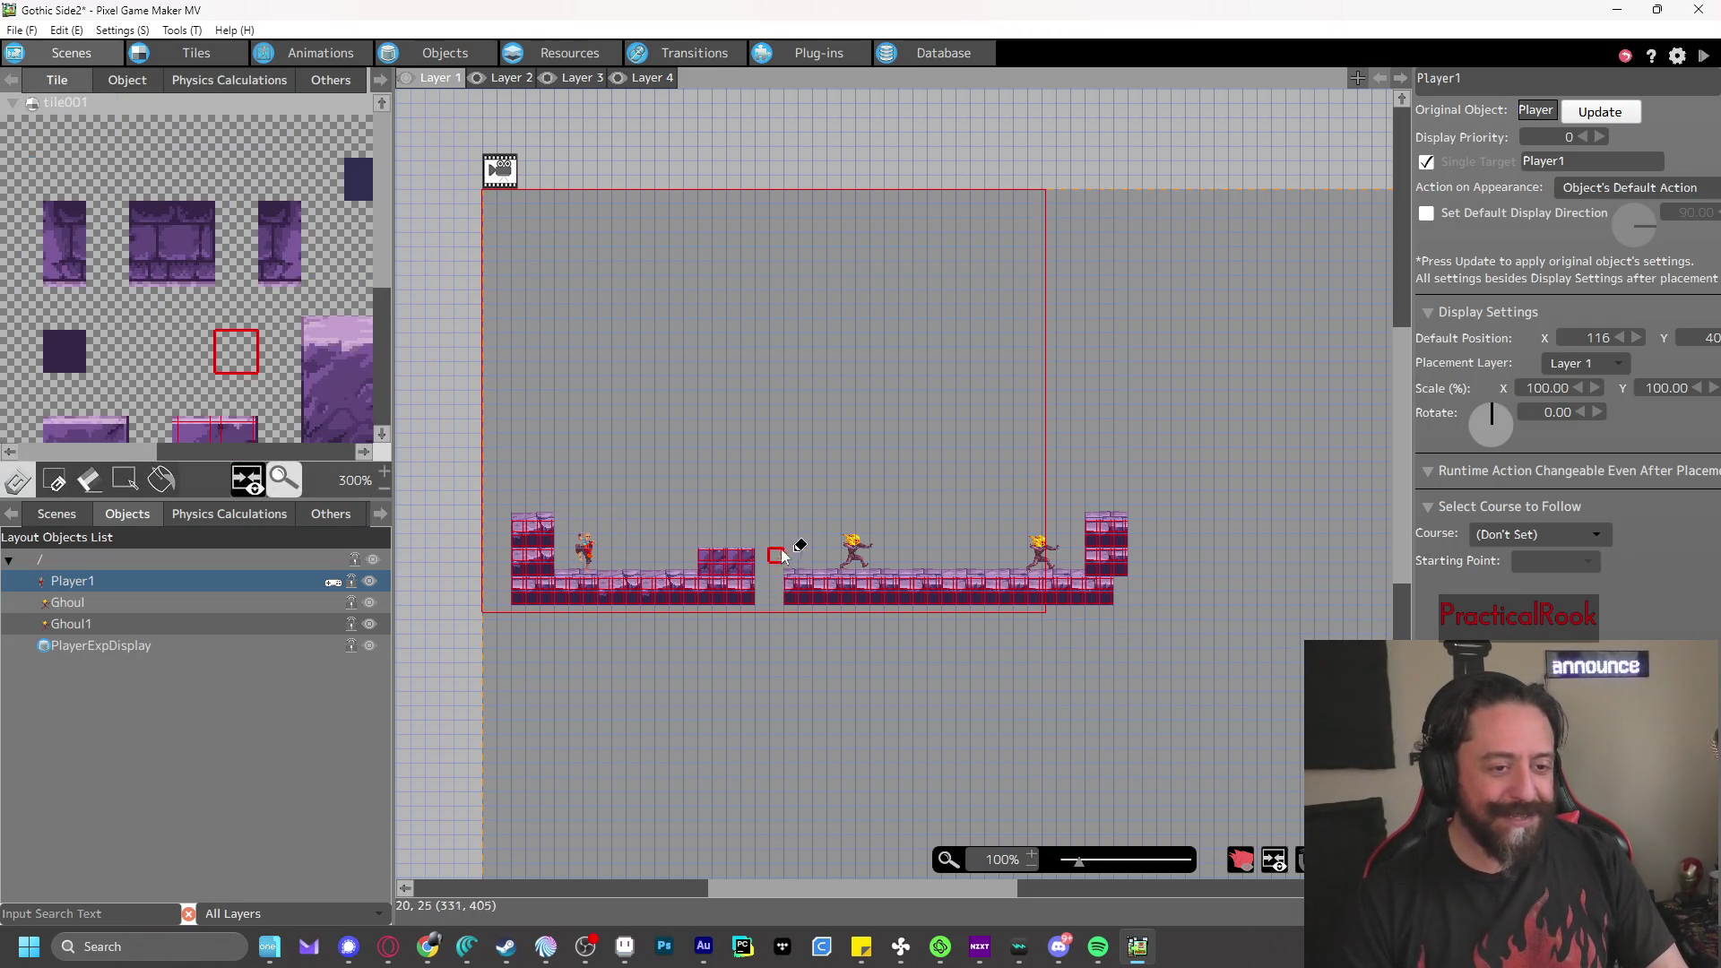
{"action": "key", "text": "F5"}
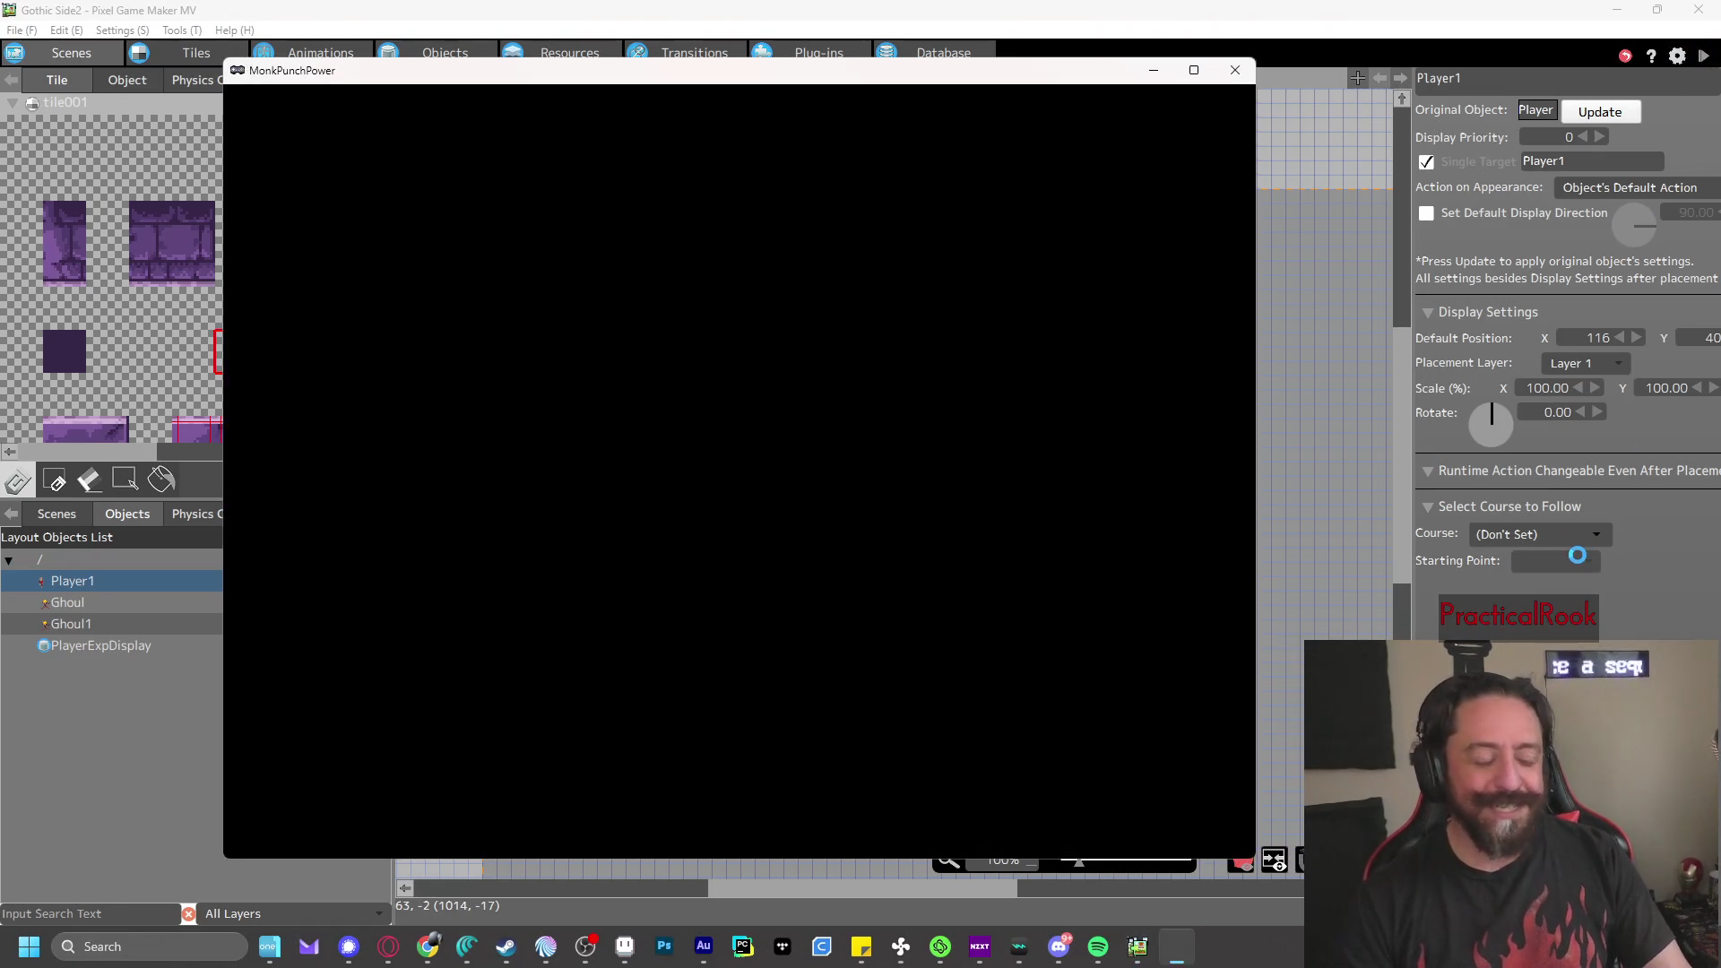
{"action": "key", "text": "Right"}
{"action": "key", "text": "z"}
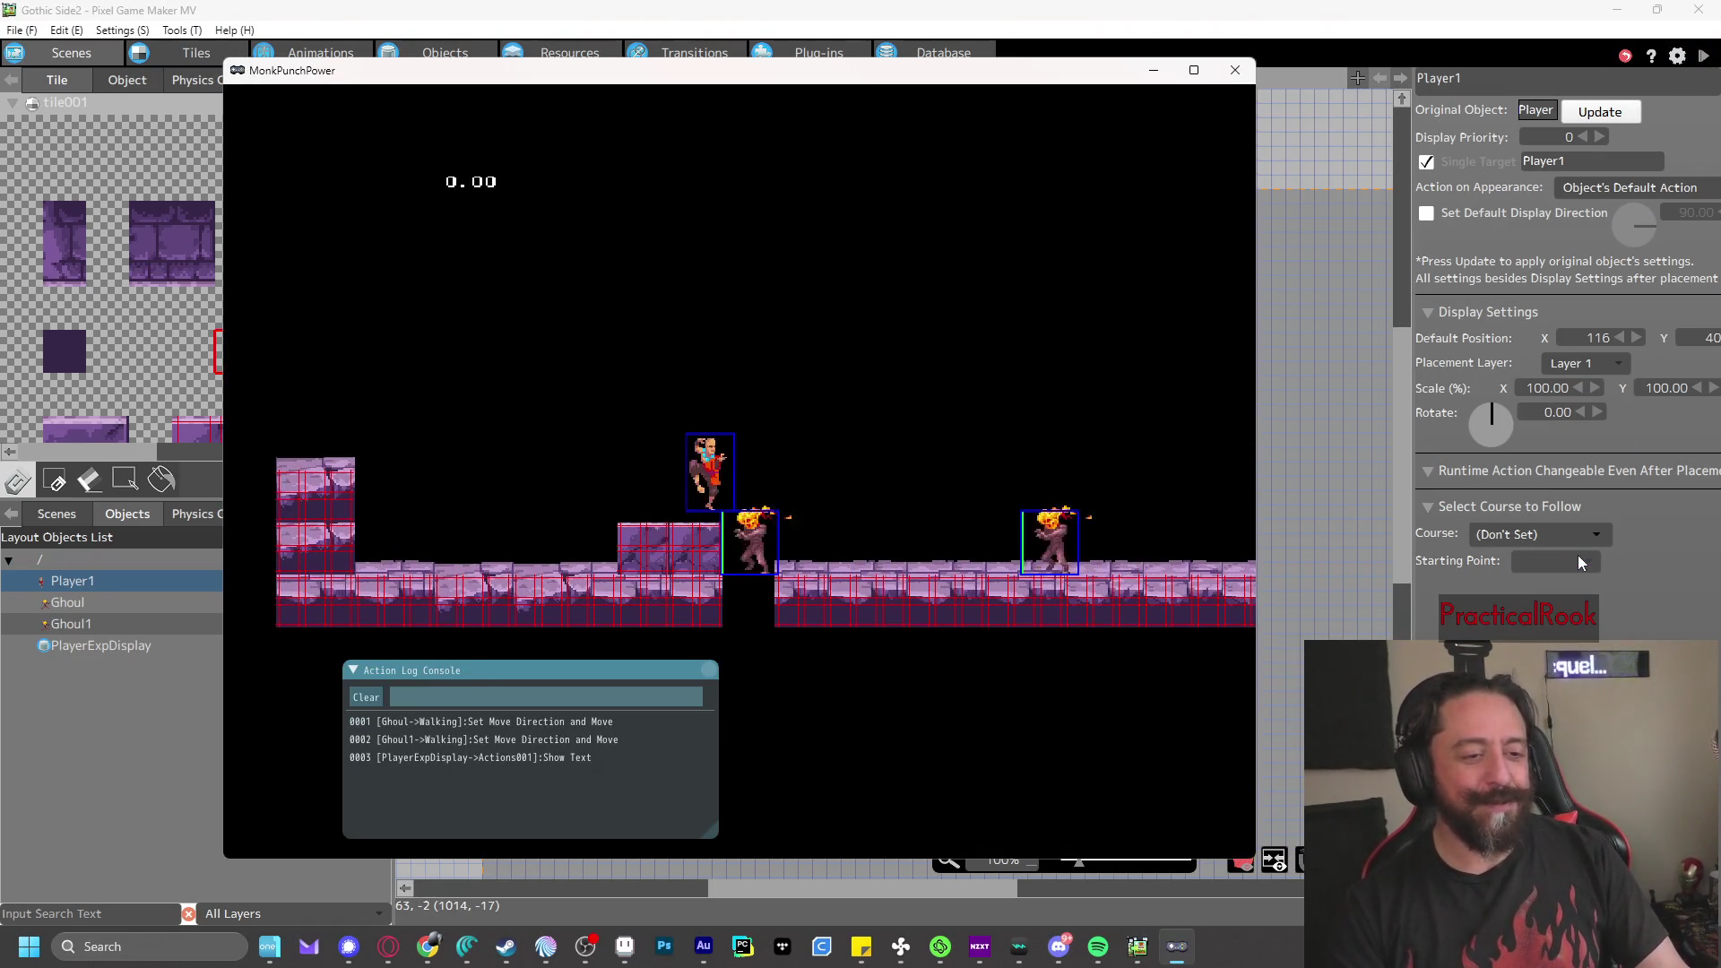
{"action": "key", "text": "Left"}
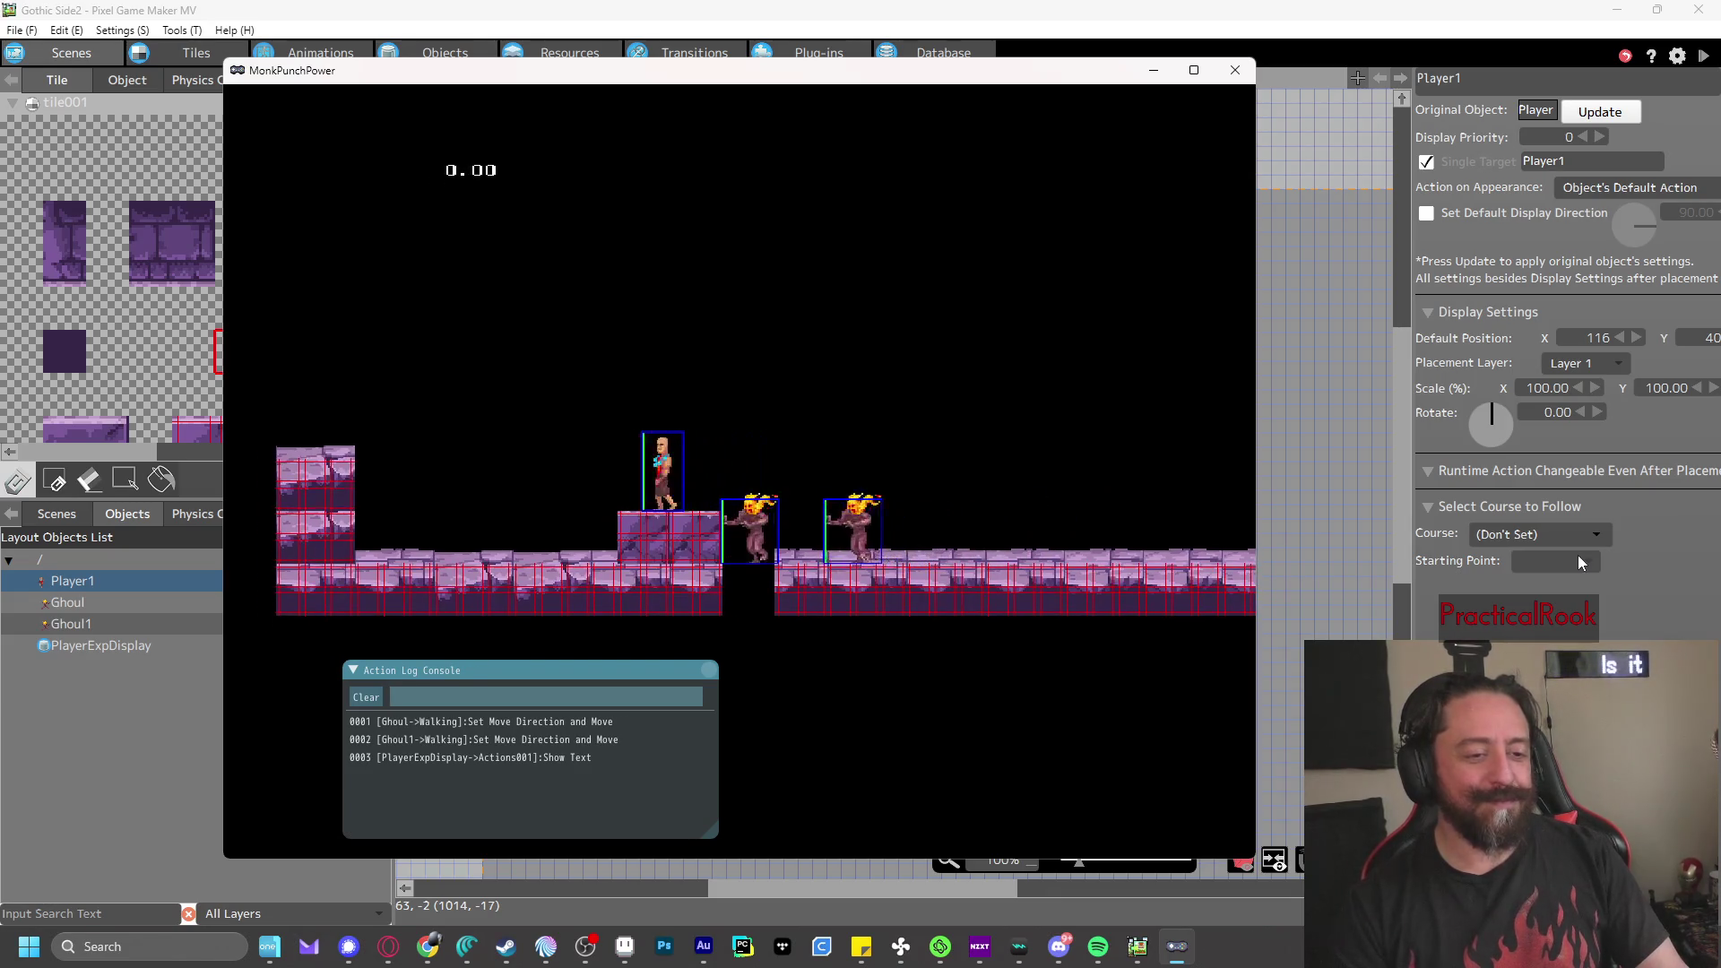
- Erase the right floor's left tile column, then save and playtest running right
{"action": "left_click", "coordinate": [1235, 70]}
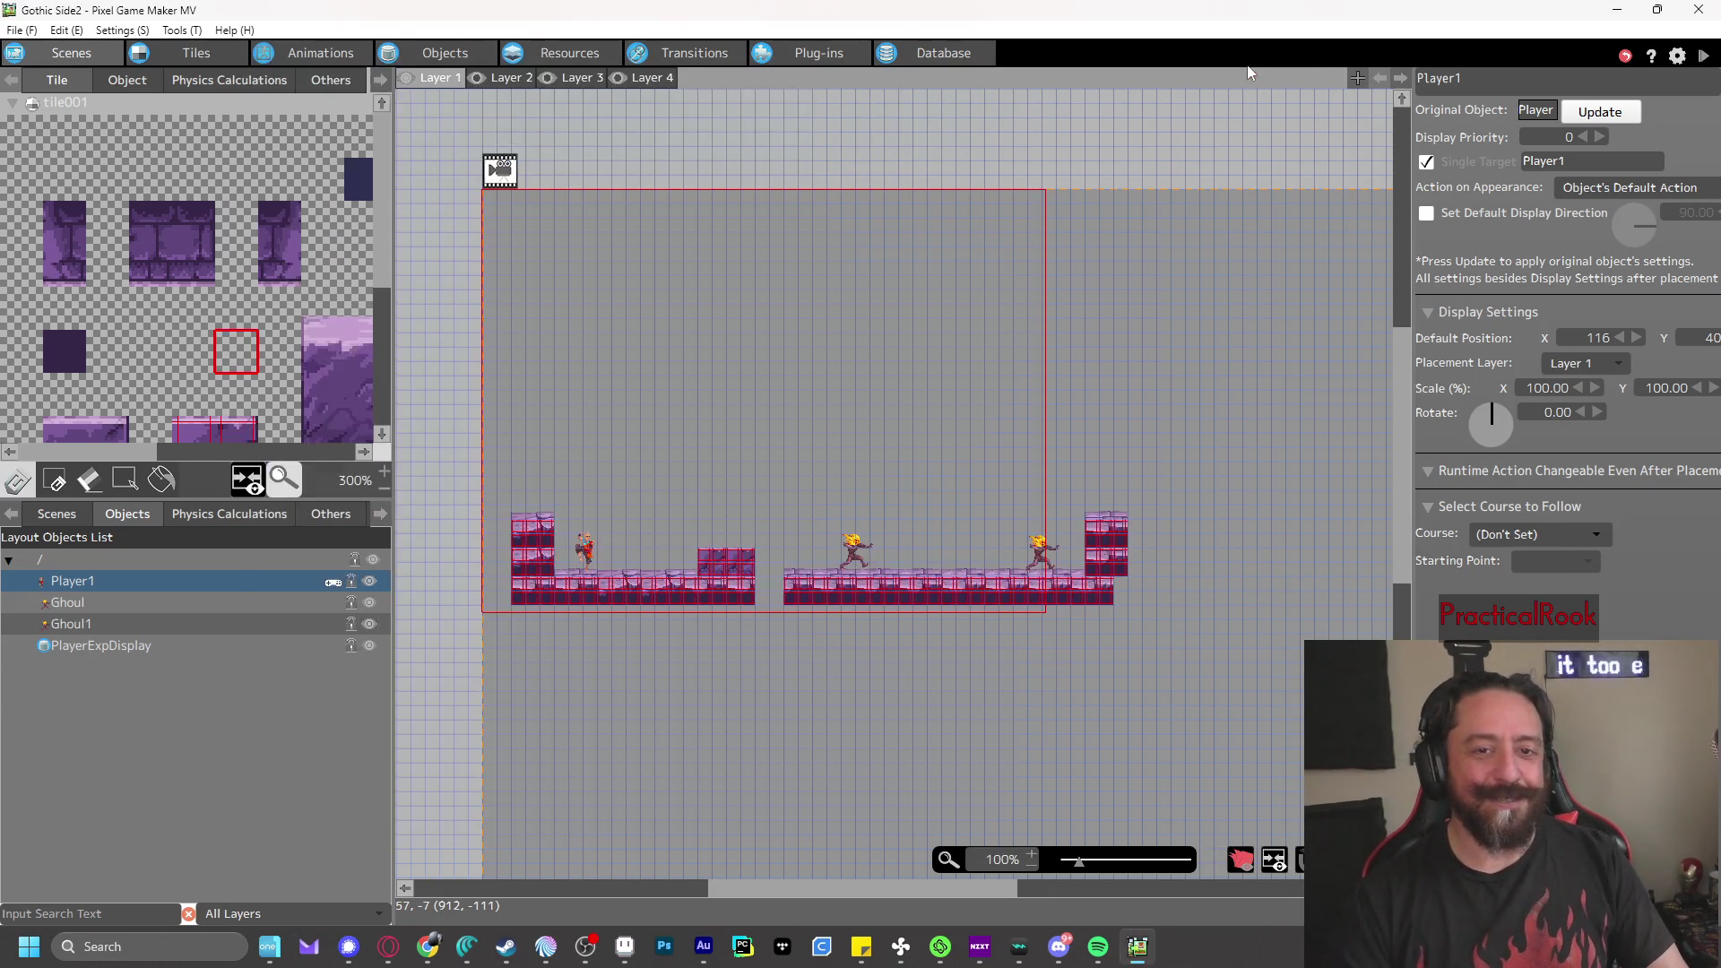
{"action": "left_click", "coordinate": [790, 582]}
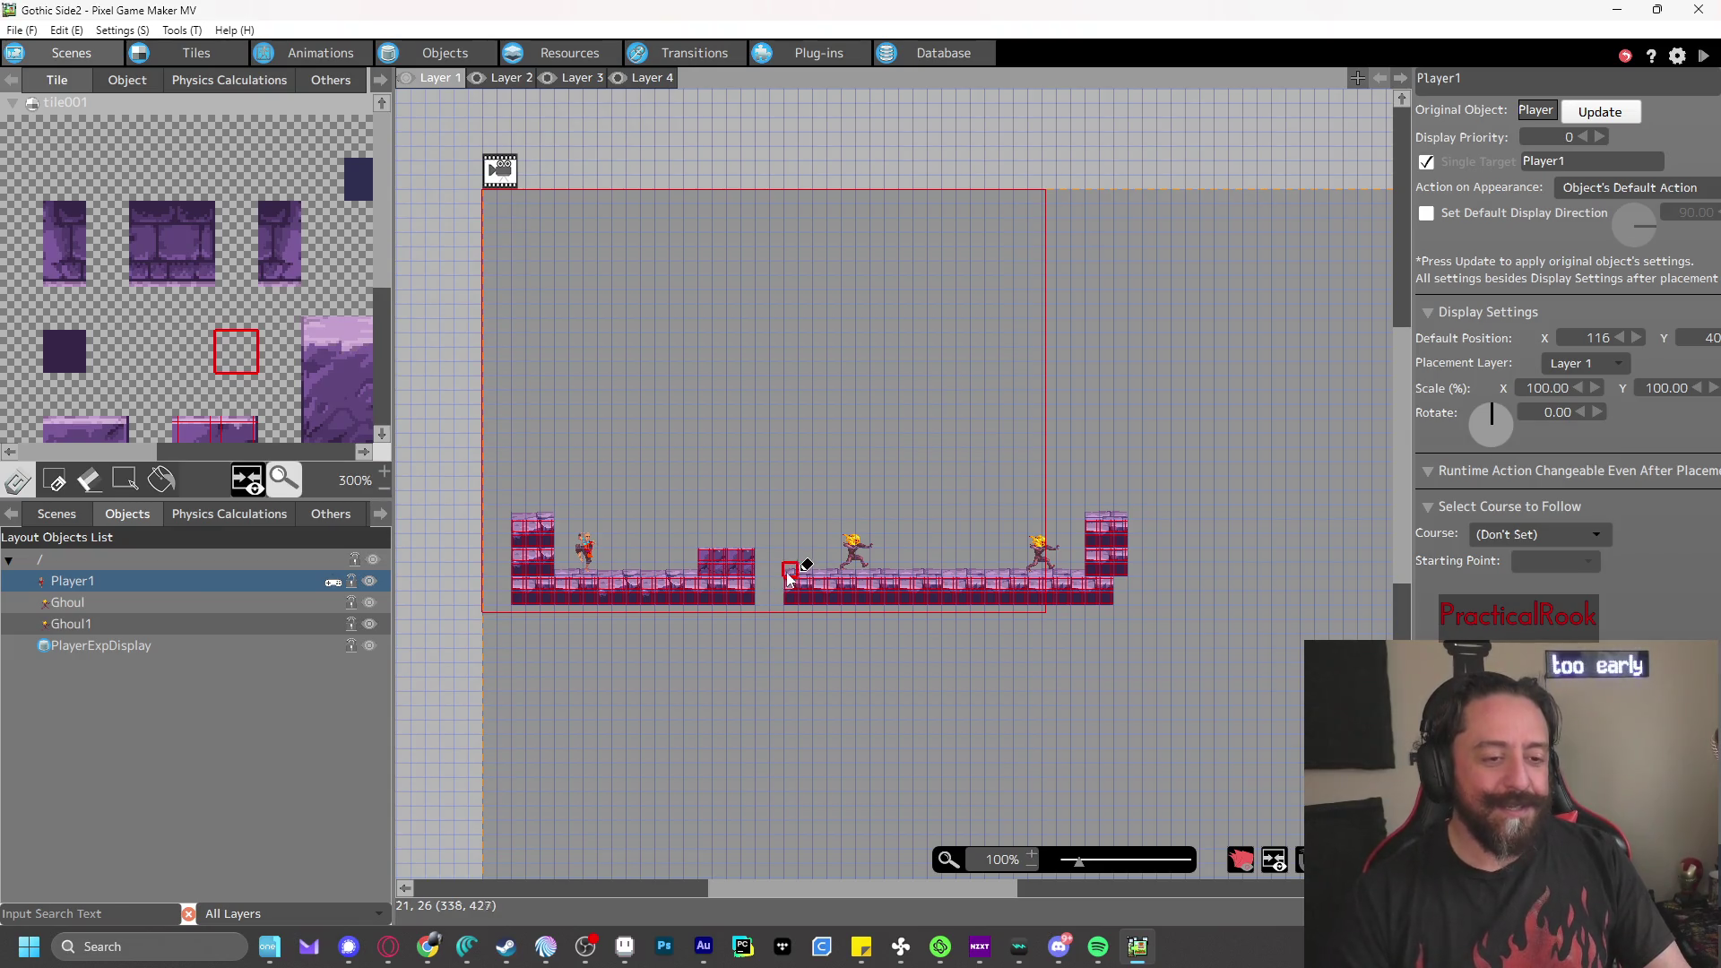
{"action": "left_click", "coordinate": [1702, 56]}
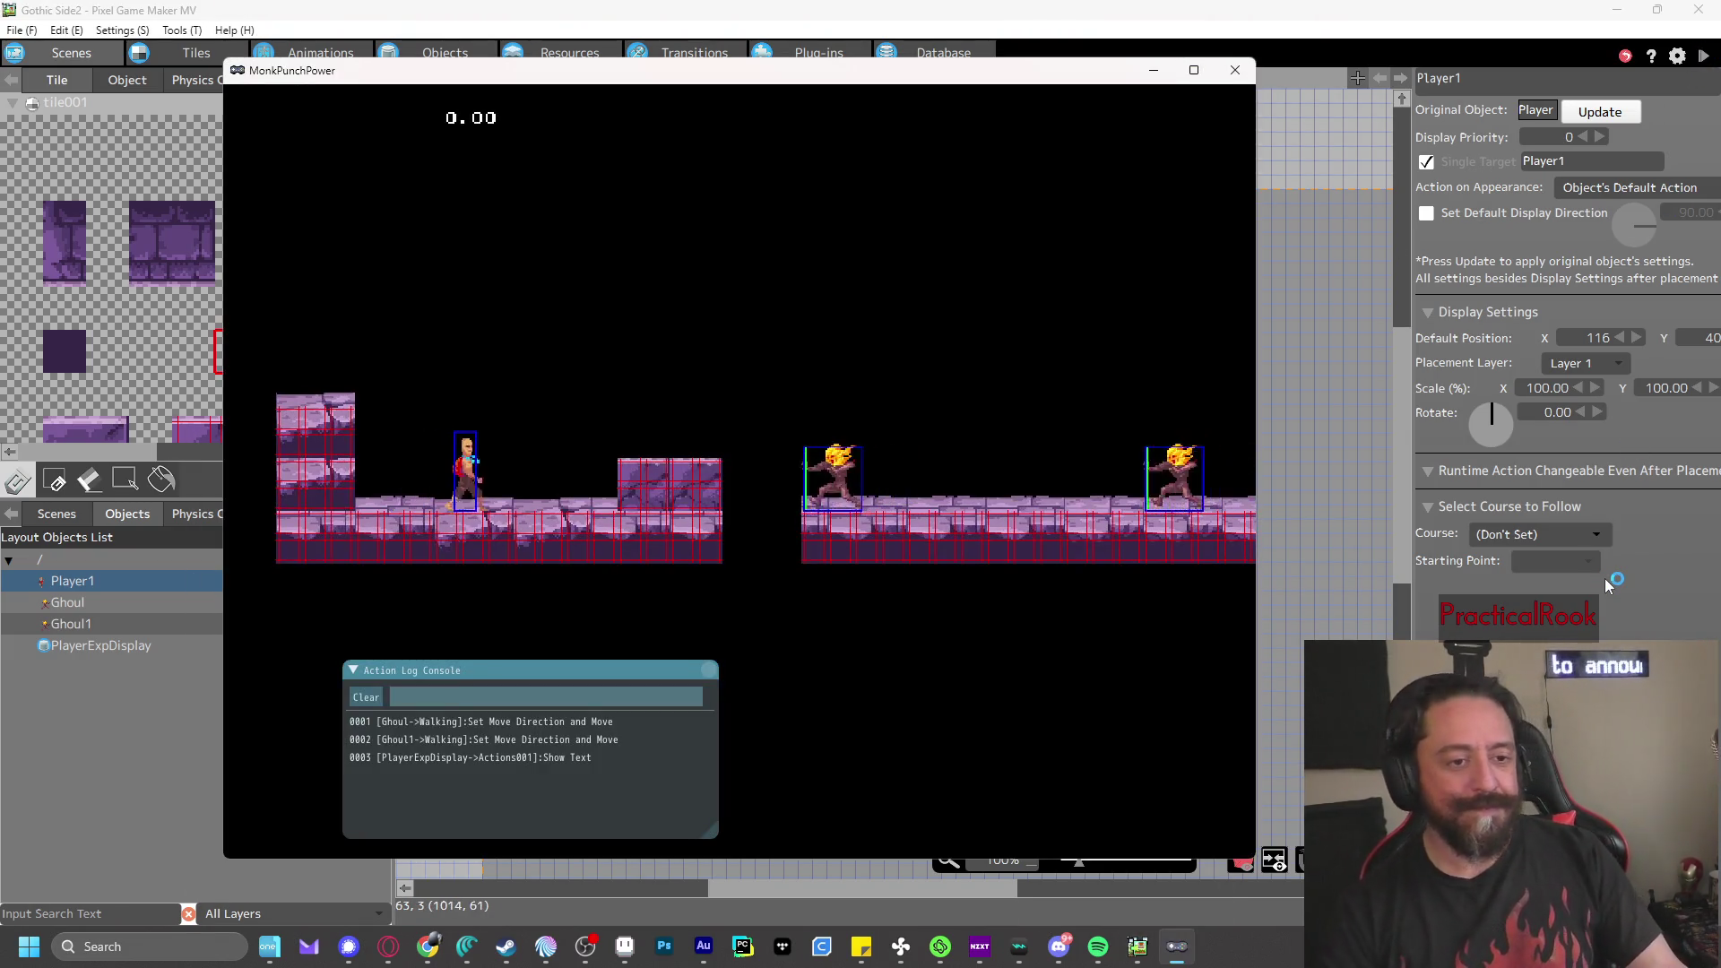
{"action": "key", "text": "Right"}
{"action": "key", "text": "z"}
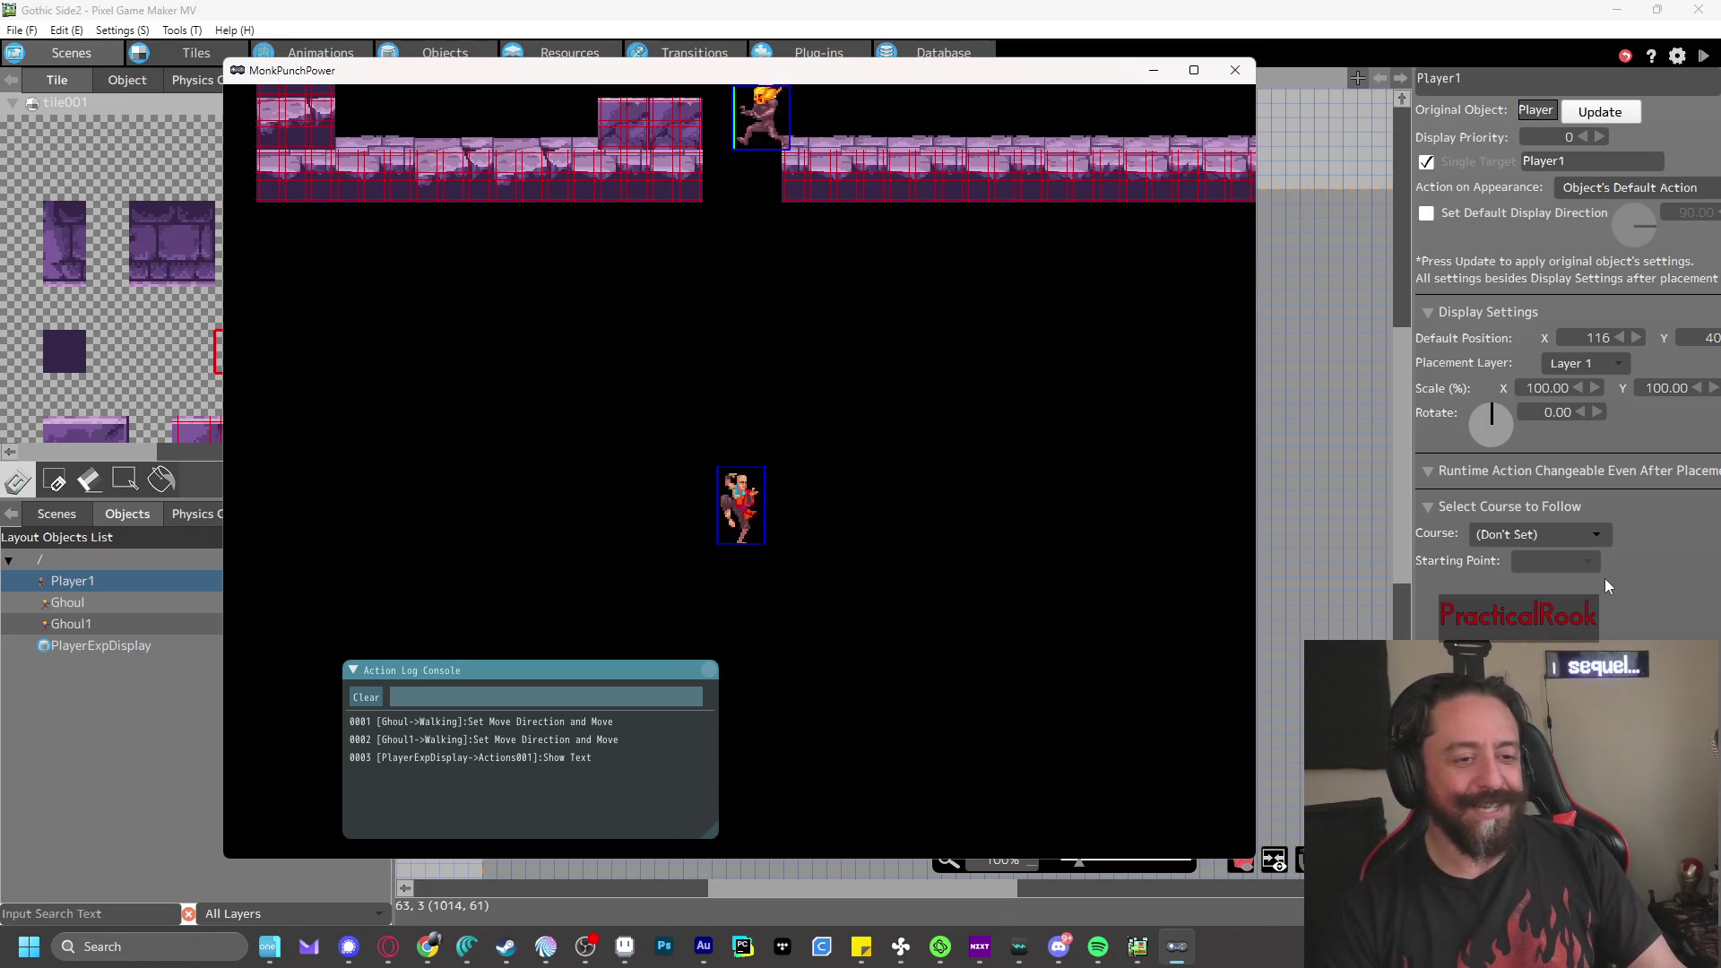
- Stamp a 3x3 floor tile block into the gap and save with Ctrl+S
{"action": "left_click", "coordinate": [1235, 70]}
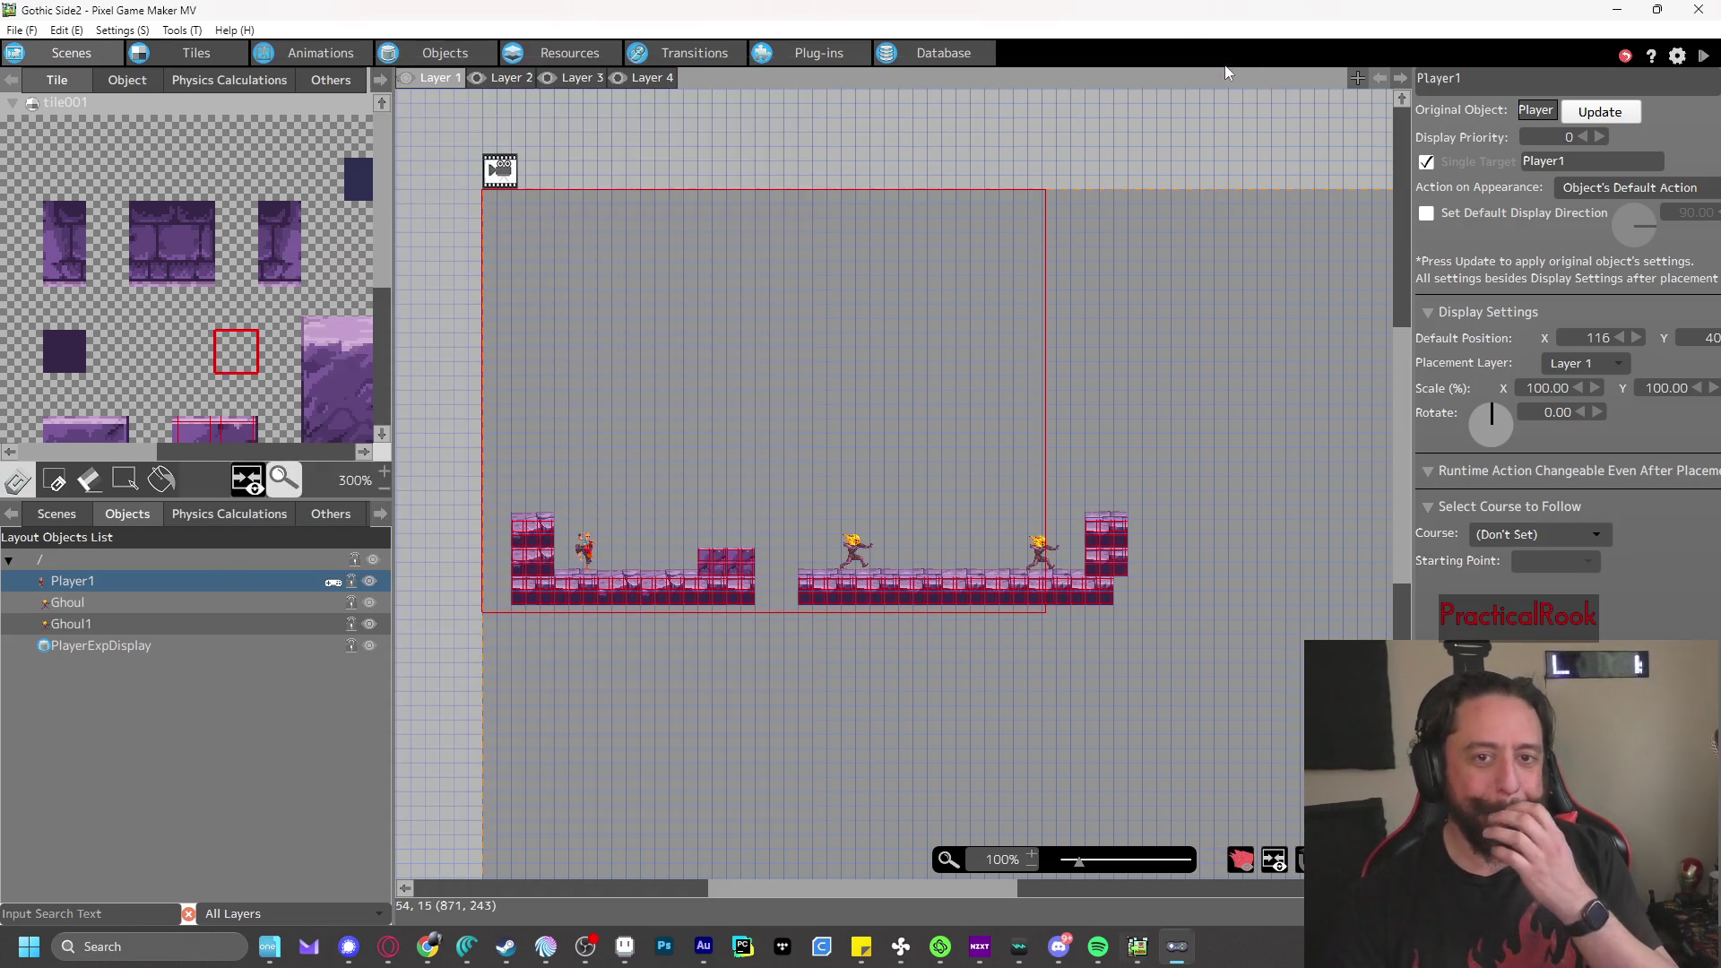
{"action": "scroll", "coordinate": [195, 325], "scroll_direction": "down", "scroll_amount": 5}
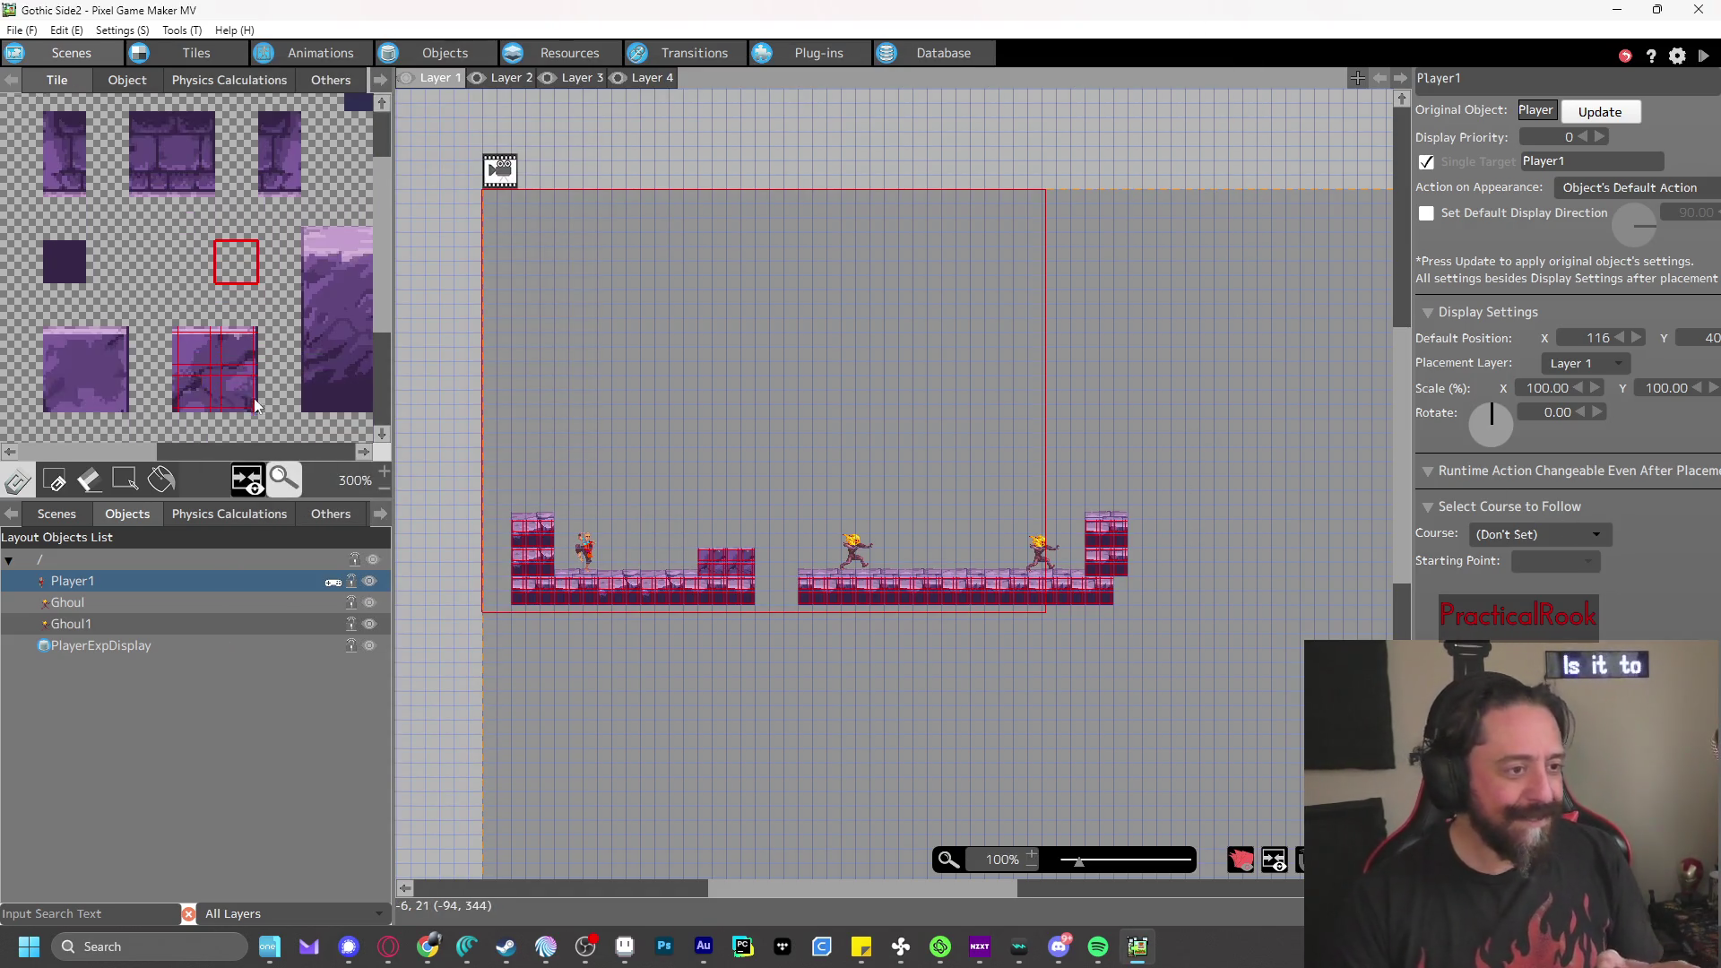
{"action": "mouse_move", "coordinate": [192, 300]}
{"action": "left_mouse_down"}
{"action": "mouse_move", "coordinate": [199, 340]}
{"action": "mouse_move", "coordinate": [278, 380]}
{"action": "left_mouse_up"}
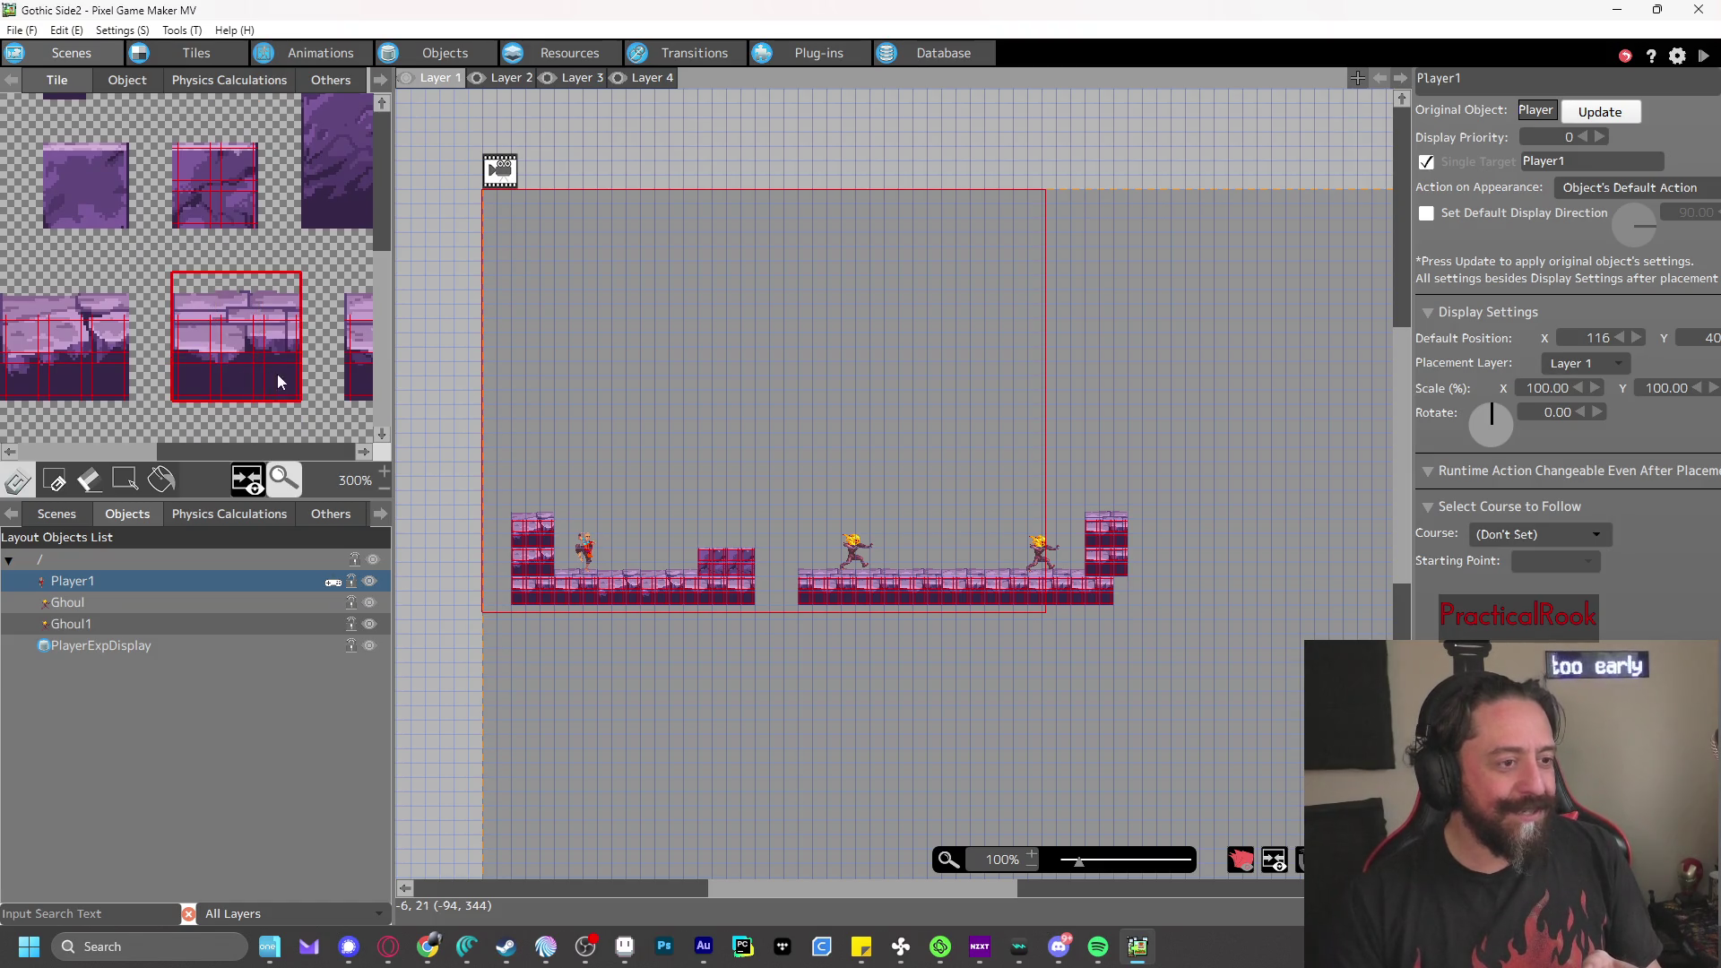
{"action": "left_click", "coordinate": [771, 589]}
{"action": "right_click", "coordinate": [1206, 672]}
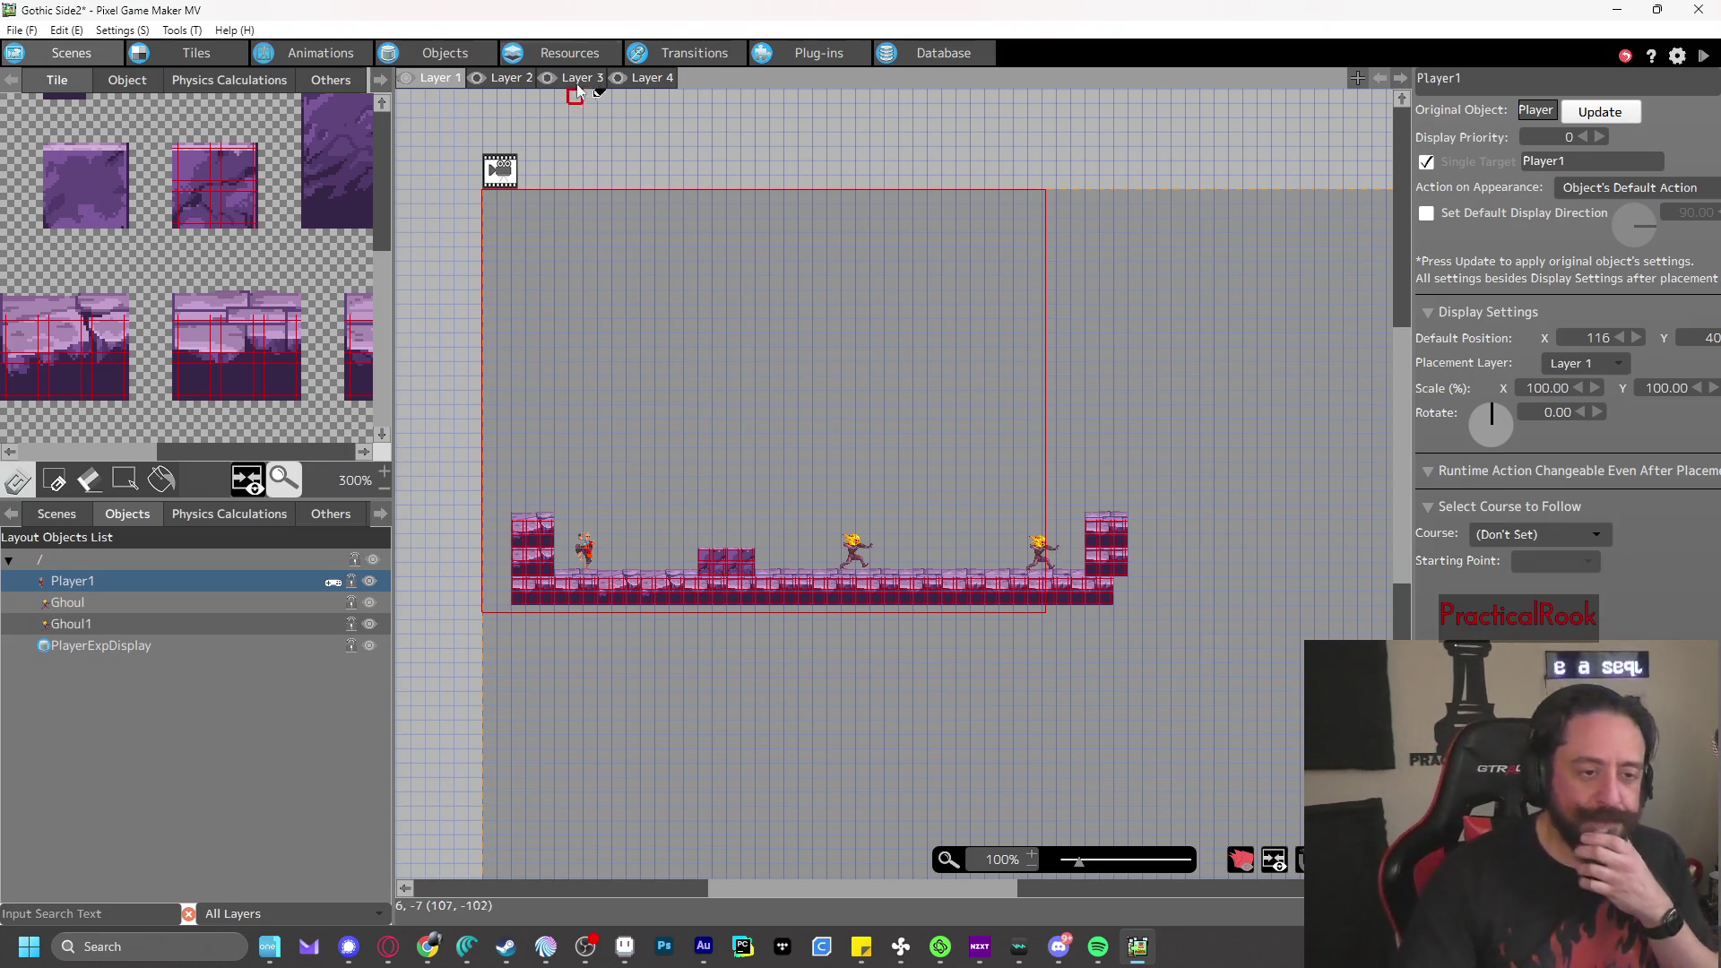
{"action": "key", "text": "ctrl+s"}
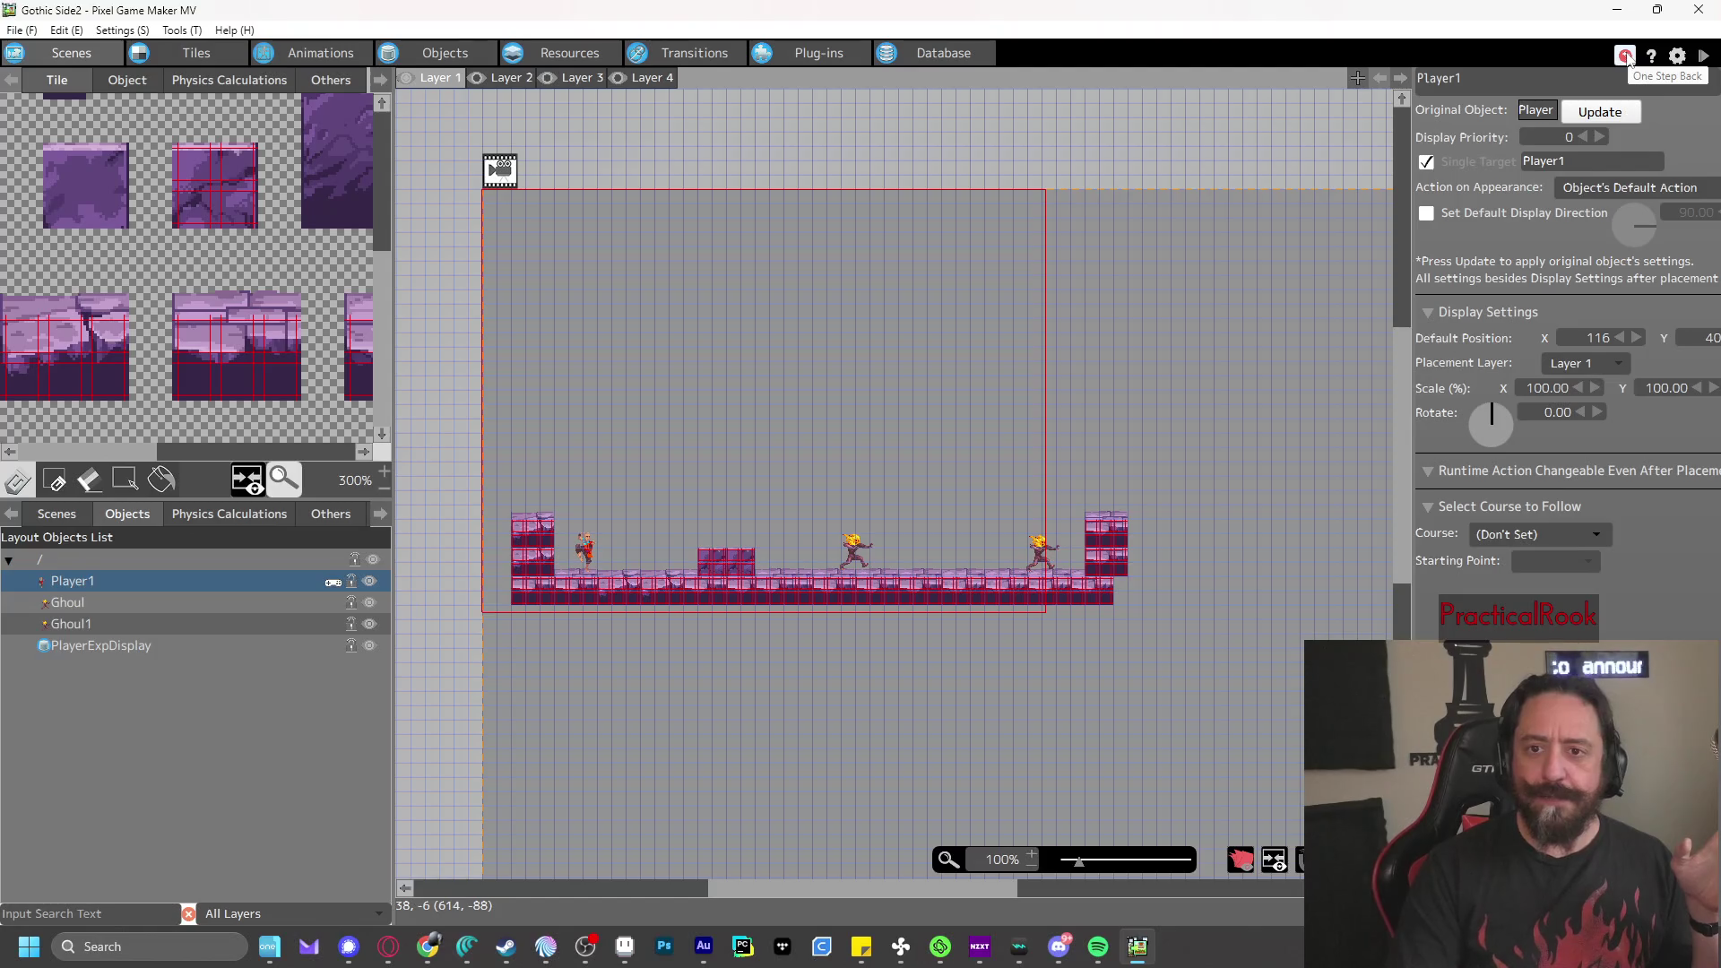
- Show the Sound Effects resources, then playtest moving right, jumping, and punching both ways
{"action": "left_click", "coordinate": [558, 55]}
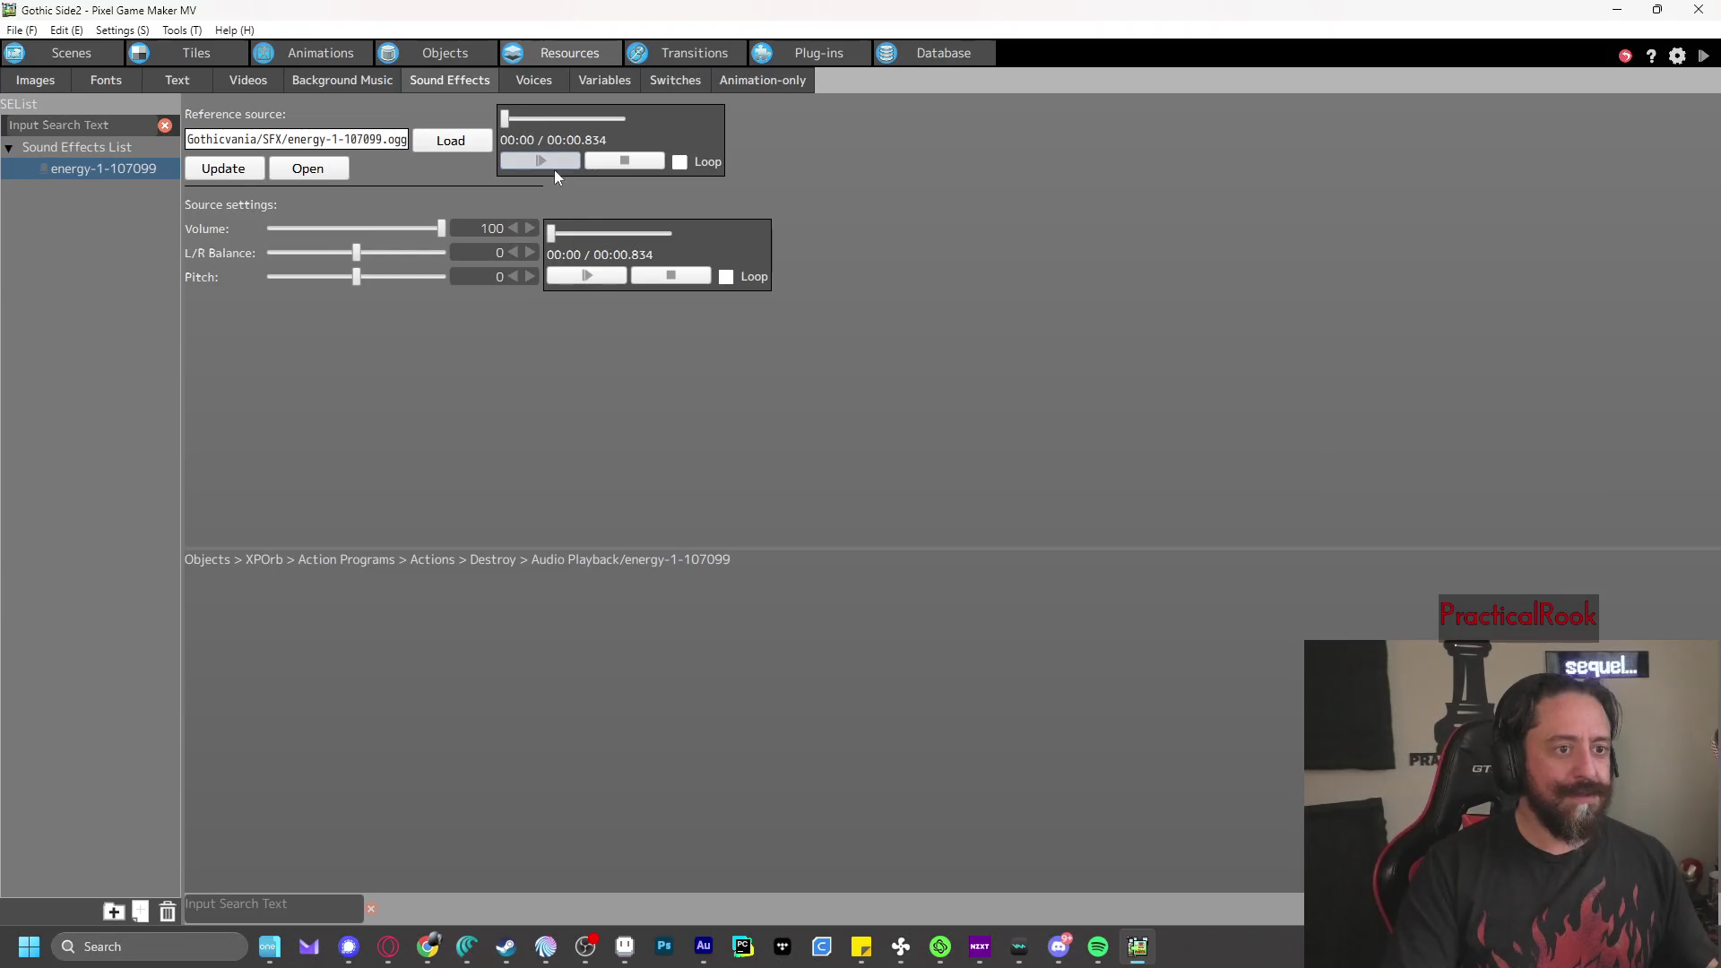
{"action": "left_click", "coordinate": [1702, 57]}
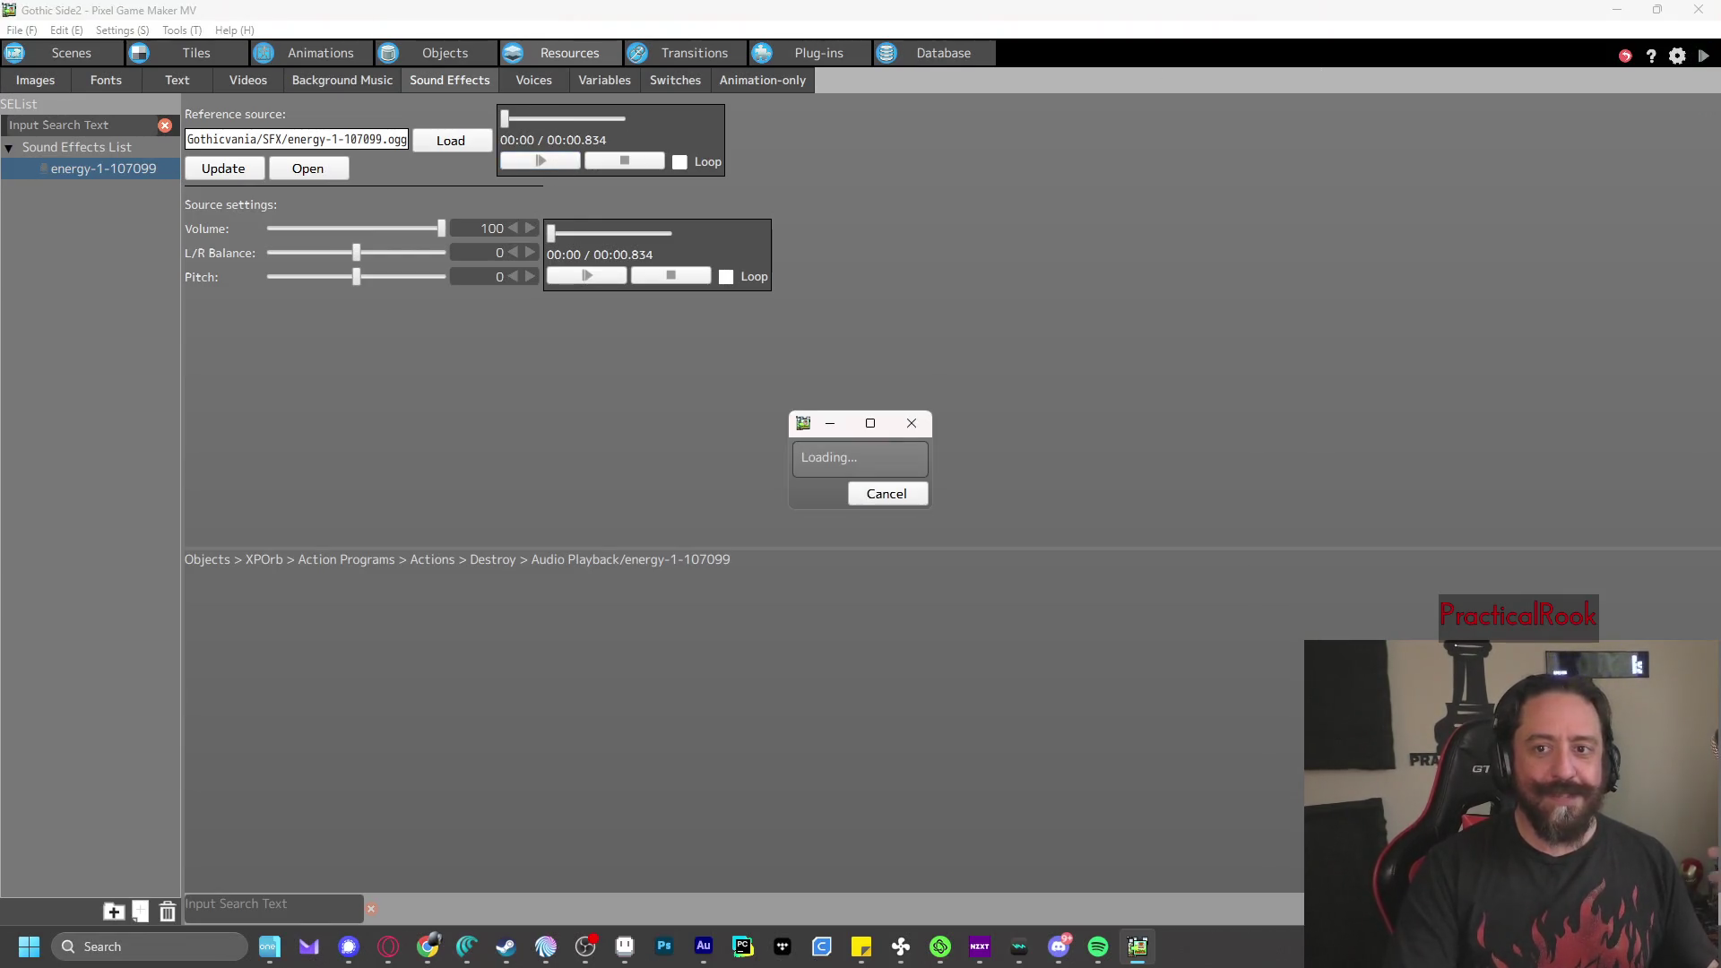
{"action": "key", "text": "Right"}
{"action": "key", "text": "space"}
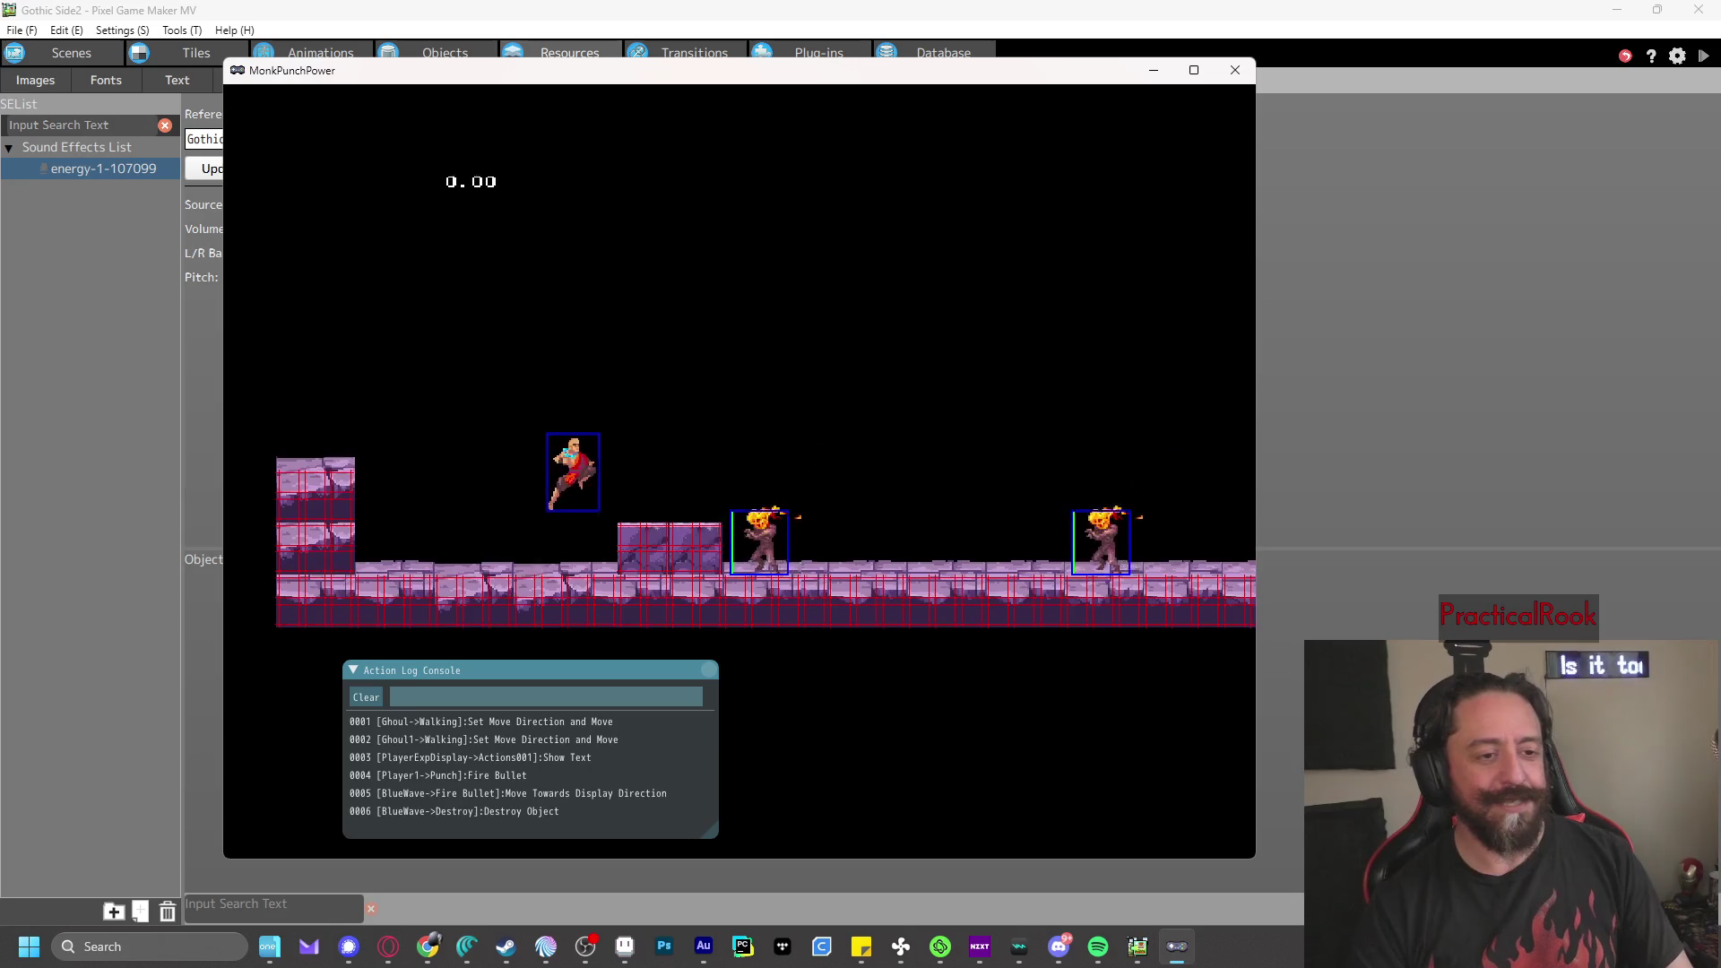
{"action": "key", "text": "Right"}
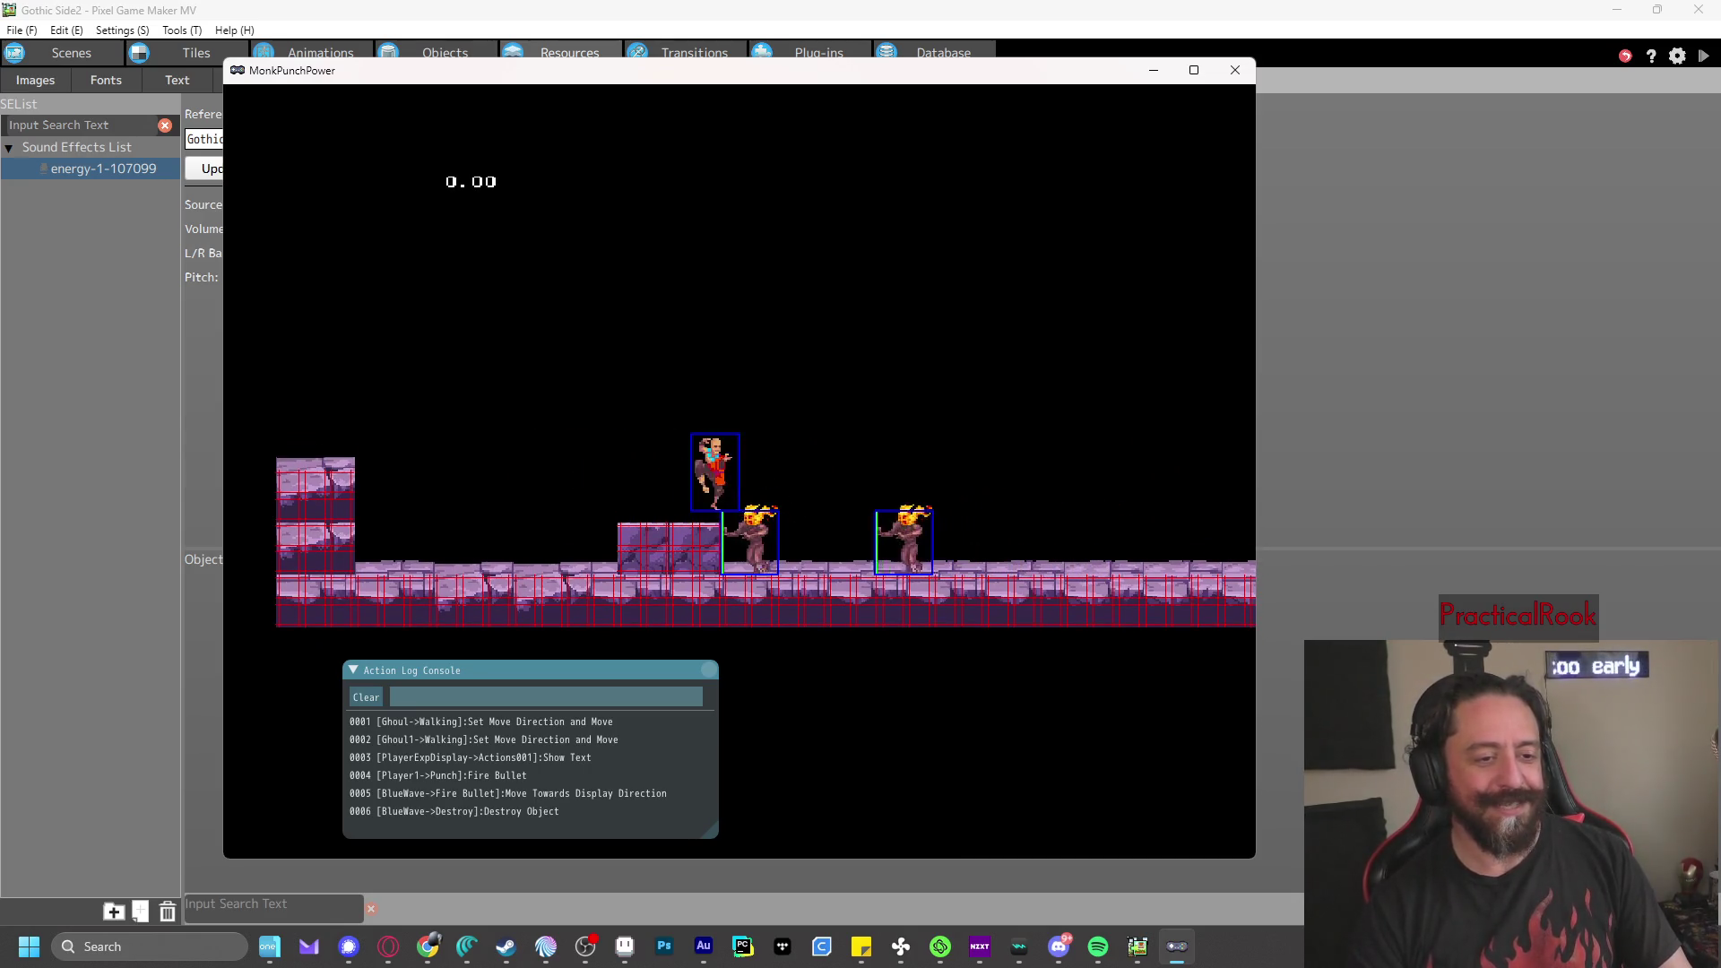
{"action": "key", "text": "space"}
{"action": "key", "text": "z"}
{"action": "key", "text": "z"}
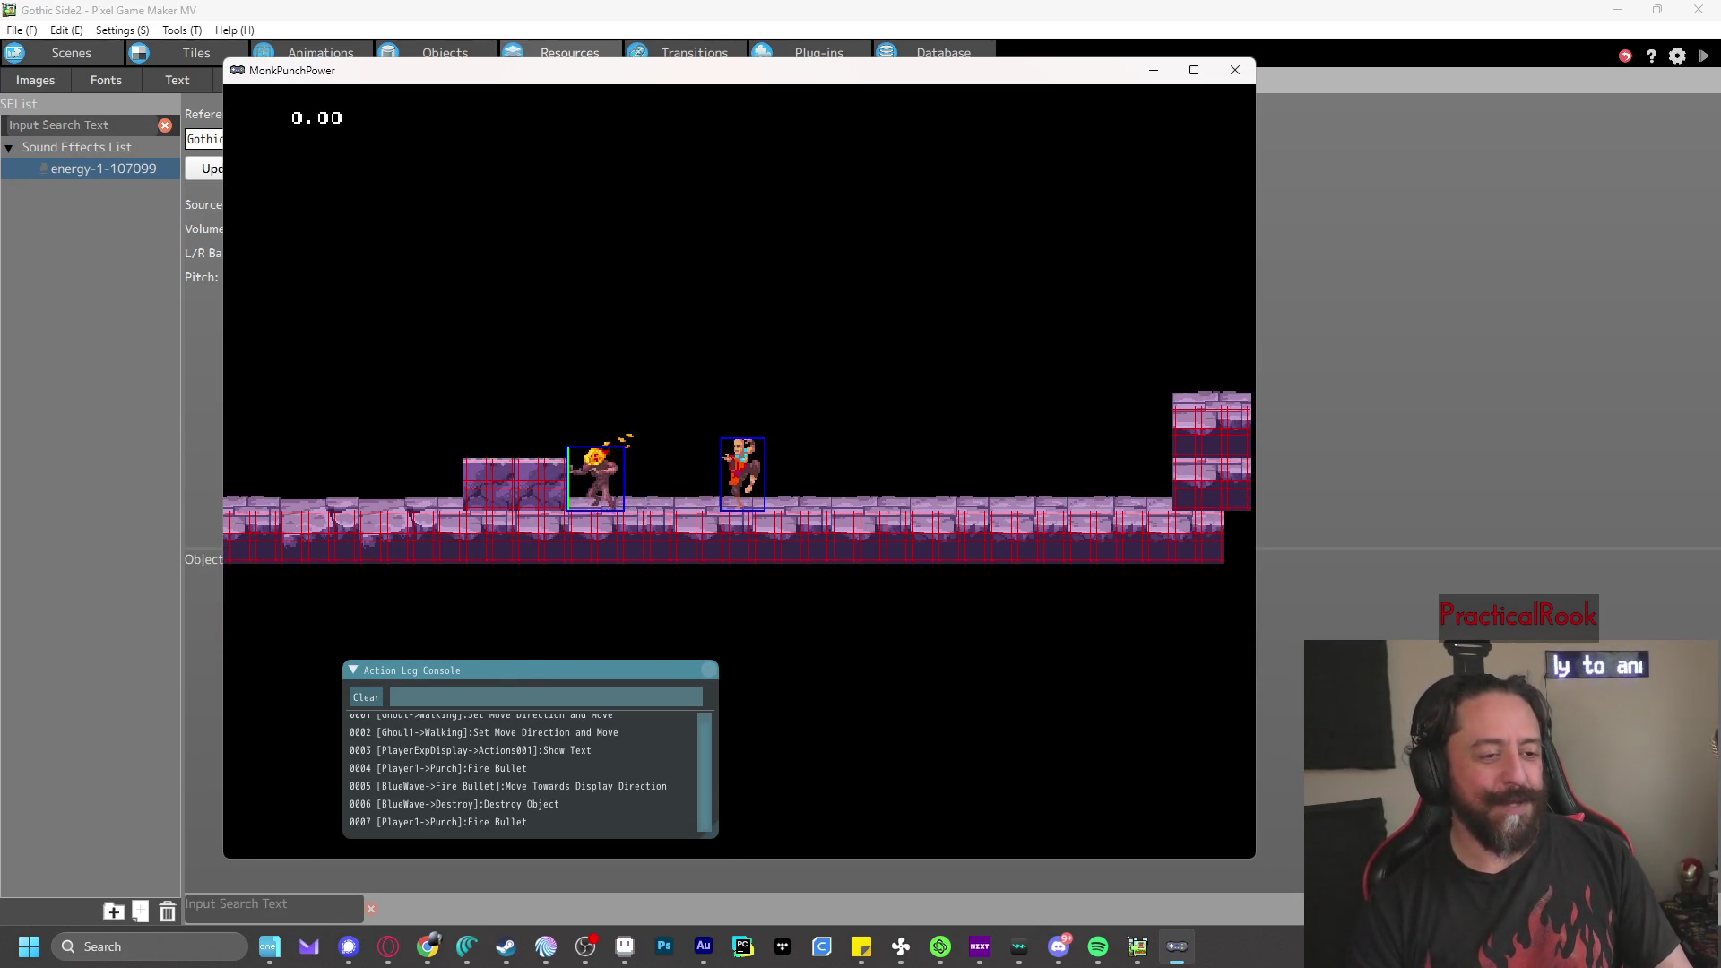
{"action": "key", "text": "Left"}
{"action": "key", "text": "z"}
{"action": "key", "text": "z"}
{"action": "key", "text": "z"}
{"action": "key", "text": "z"}
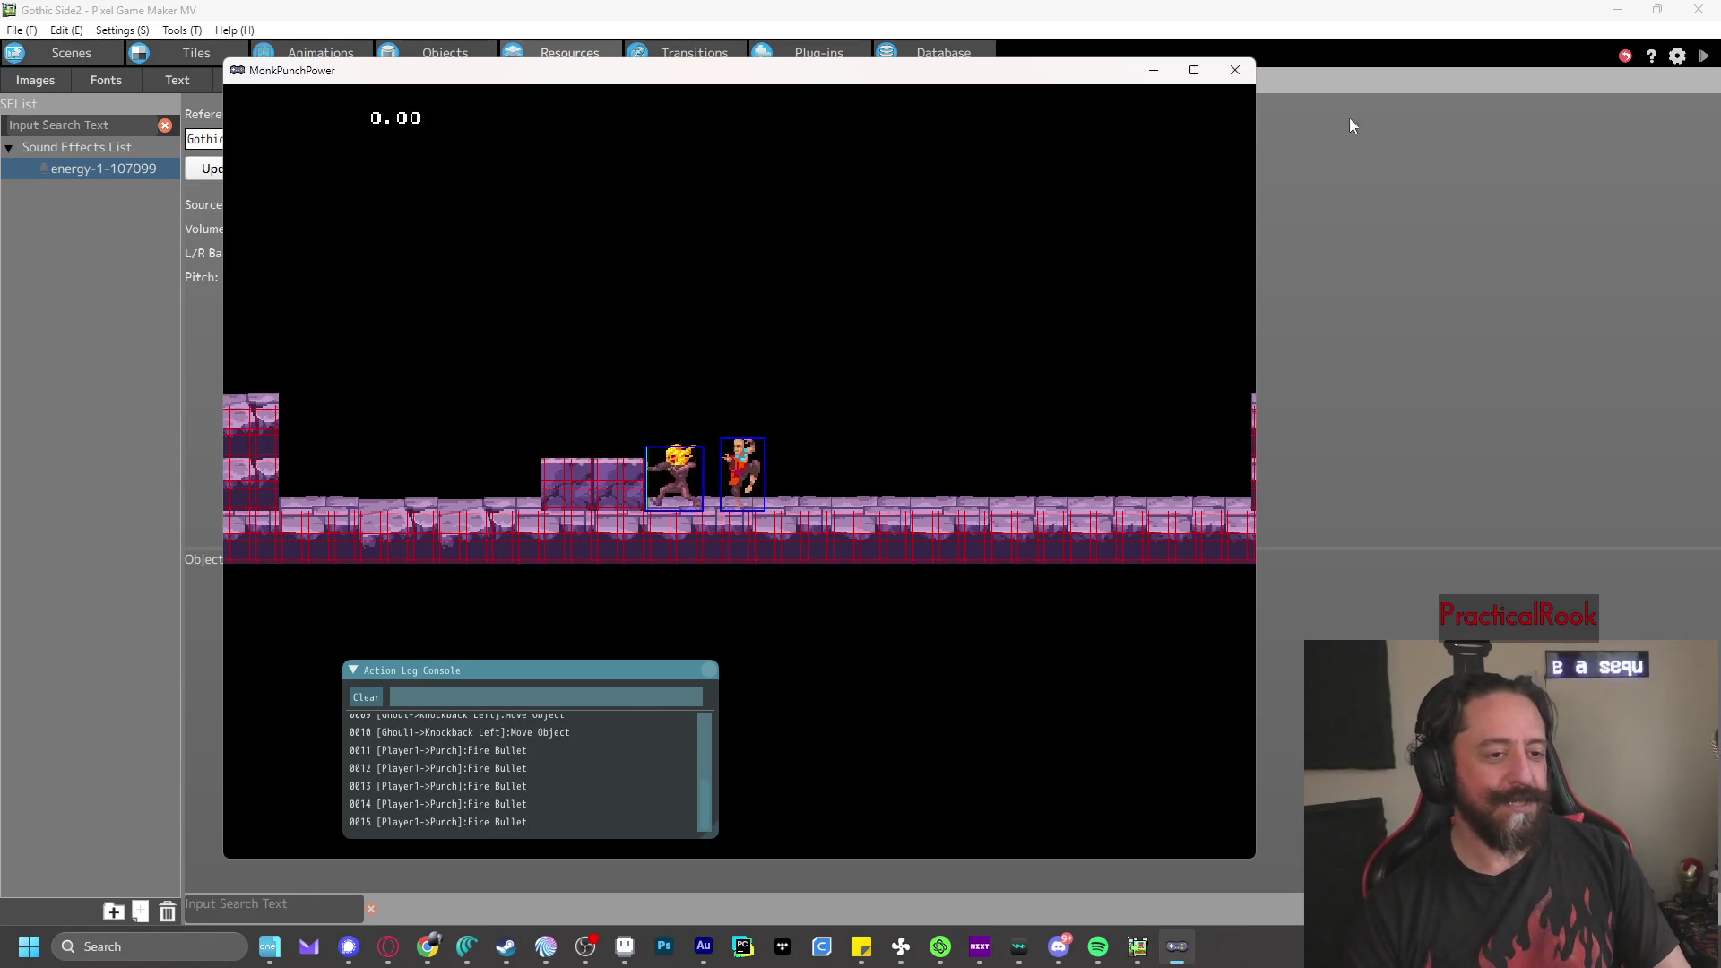
- Finish punching, close the test game, and return to the Scene 1 layout
{"action": "key", "text": "z"}
{"action": "key", "text": "z"}
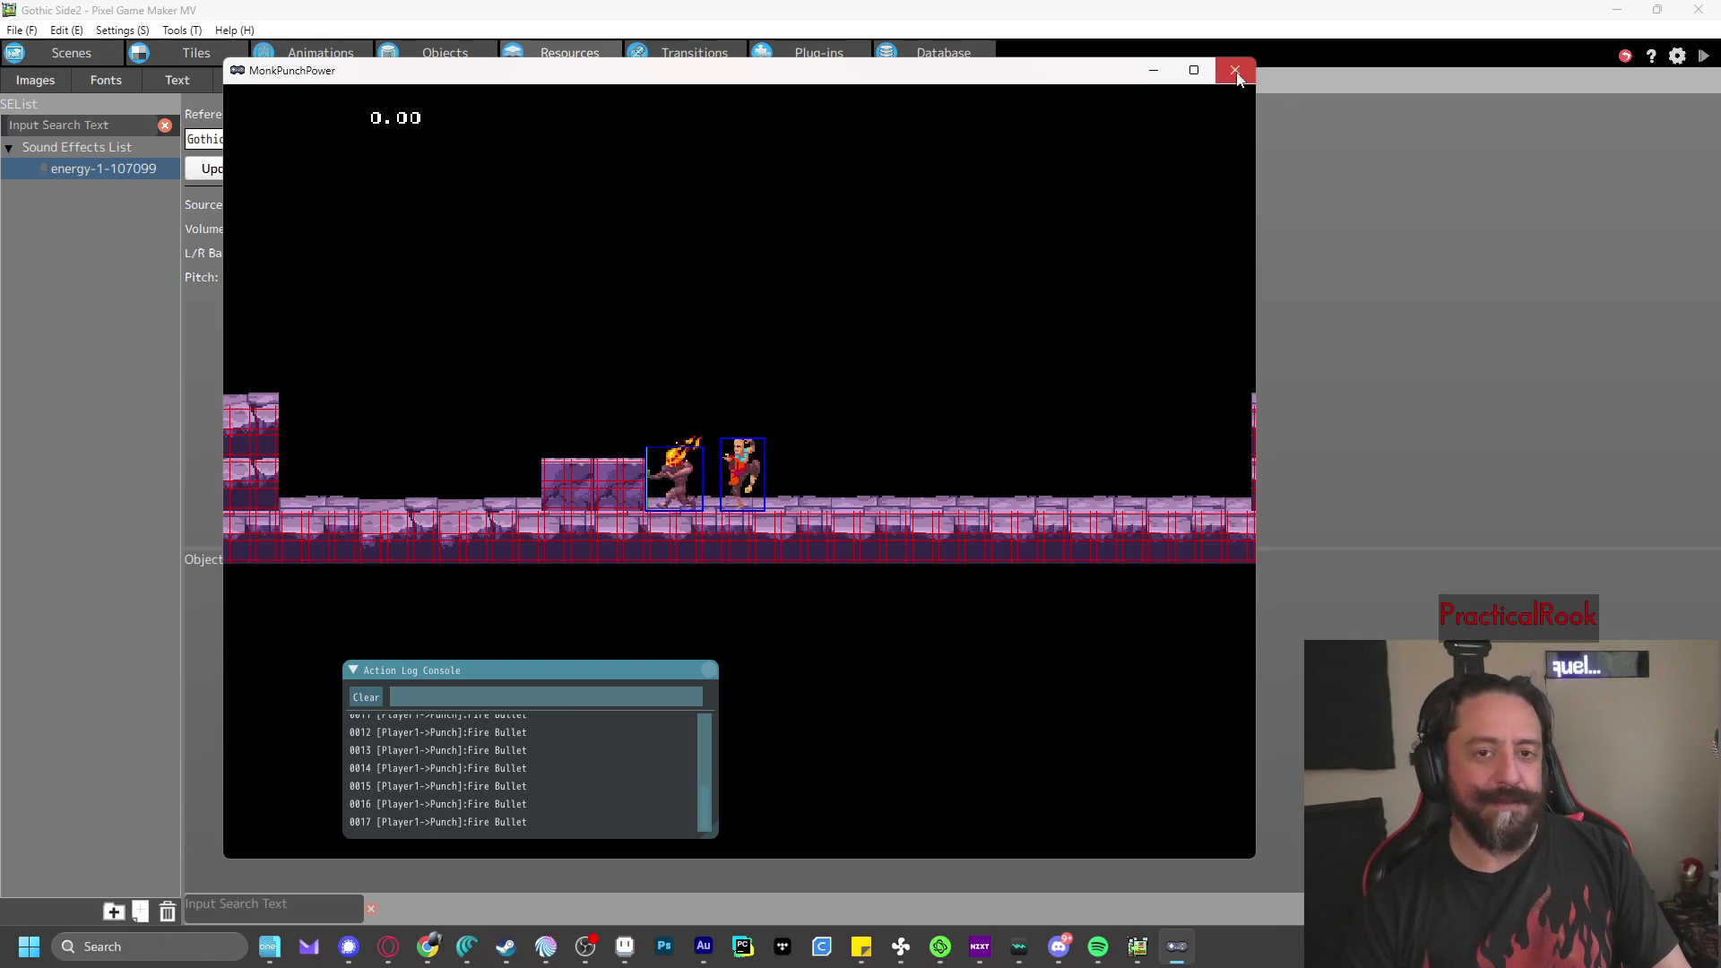
{"action": "left_click", "coordinate": [1235, 70]}
{"action": "left_click", "coordinate": [89, 54]}
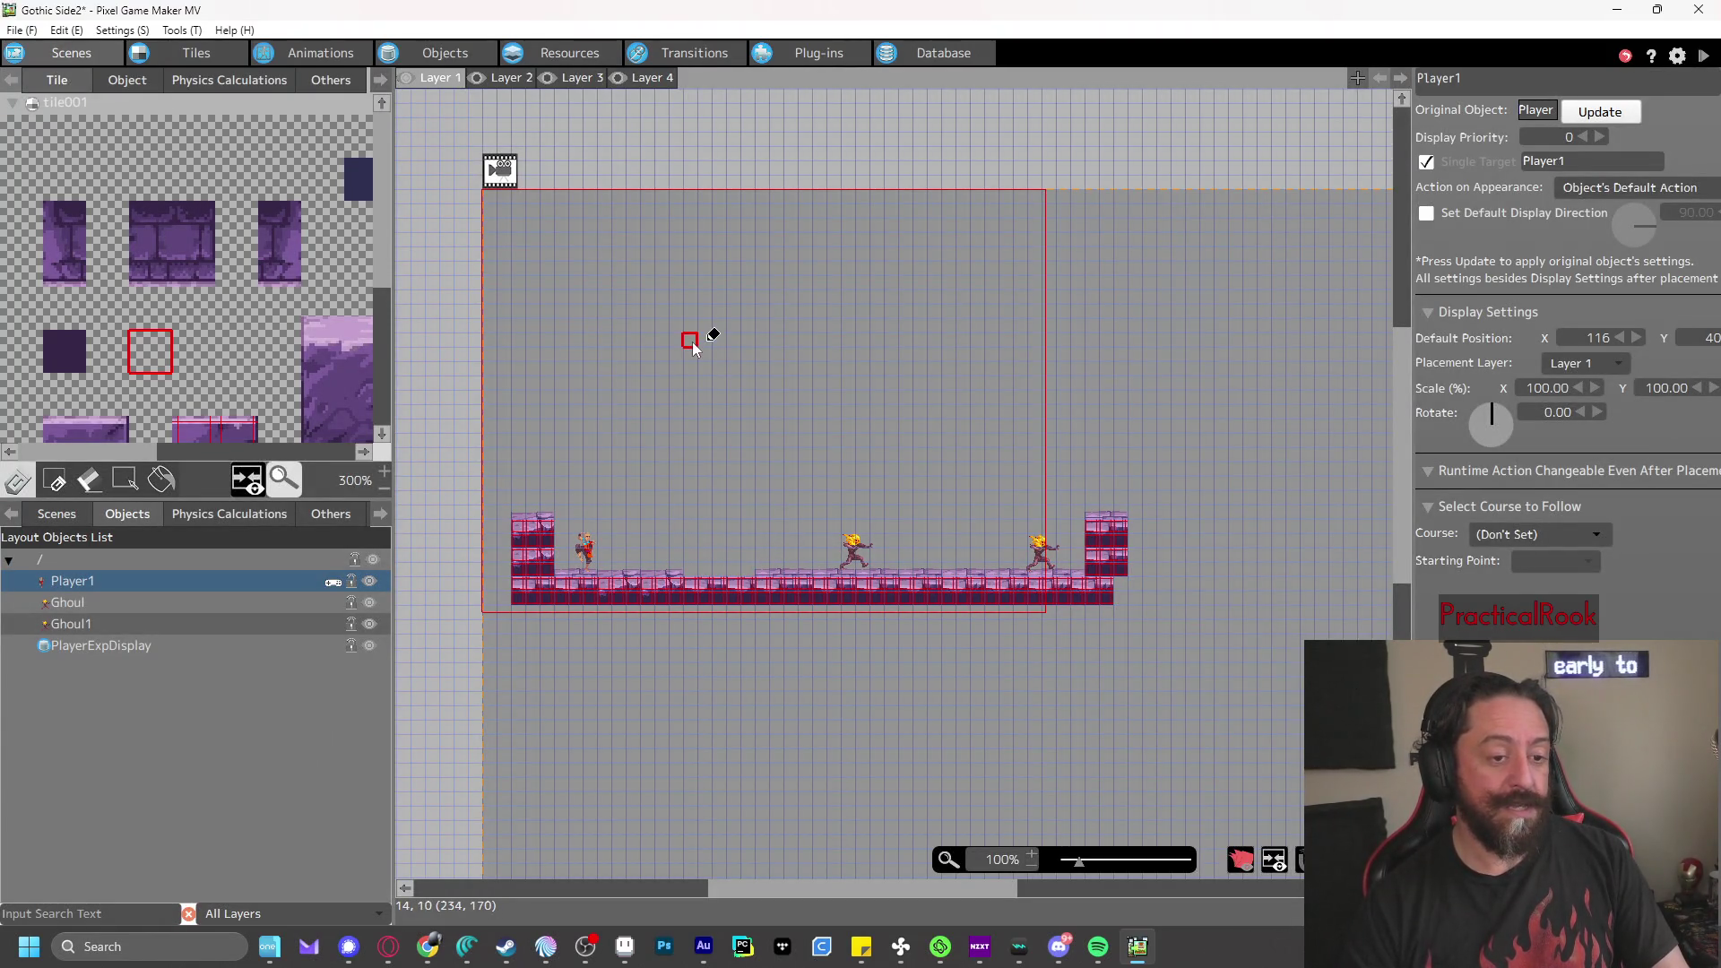
- Adjust the tile palette selection, clear the tile stamp, then save and launch a test play
{"action": "scroll", "coordinate": [236, 339], "scroll_direction": "down", "scroll_amount": 3}
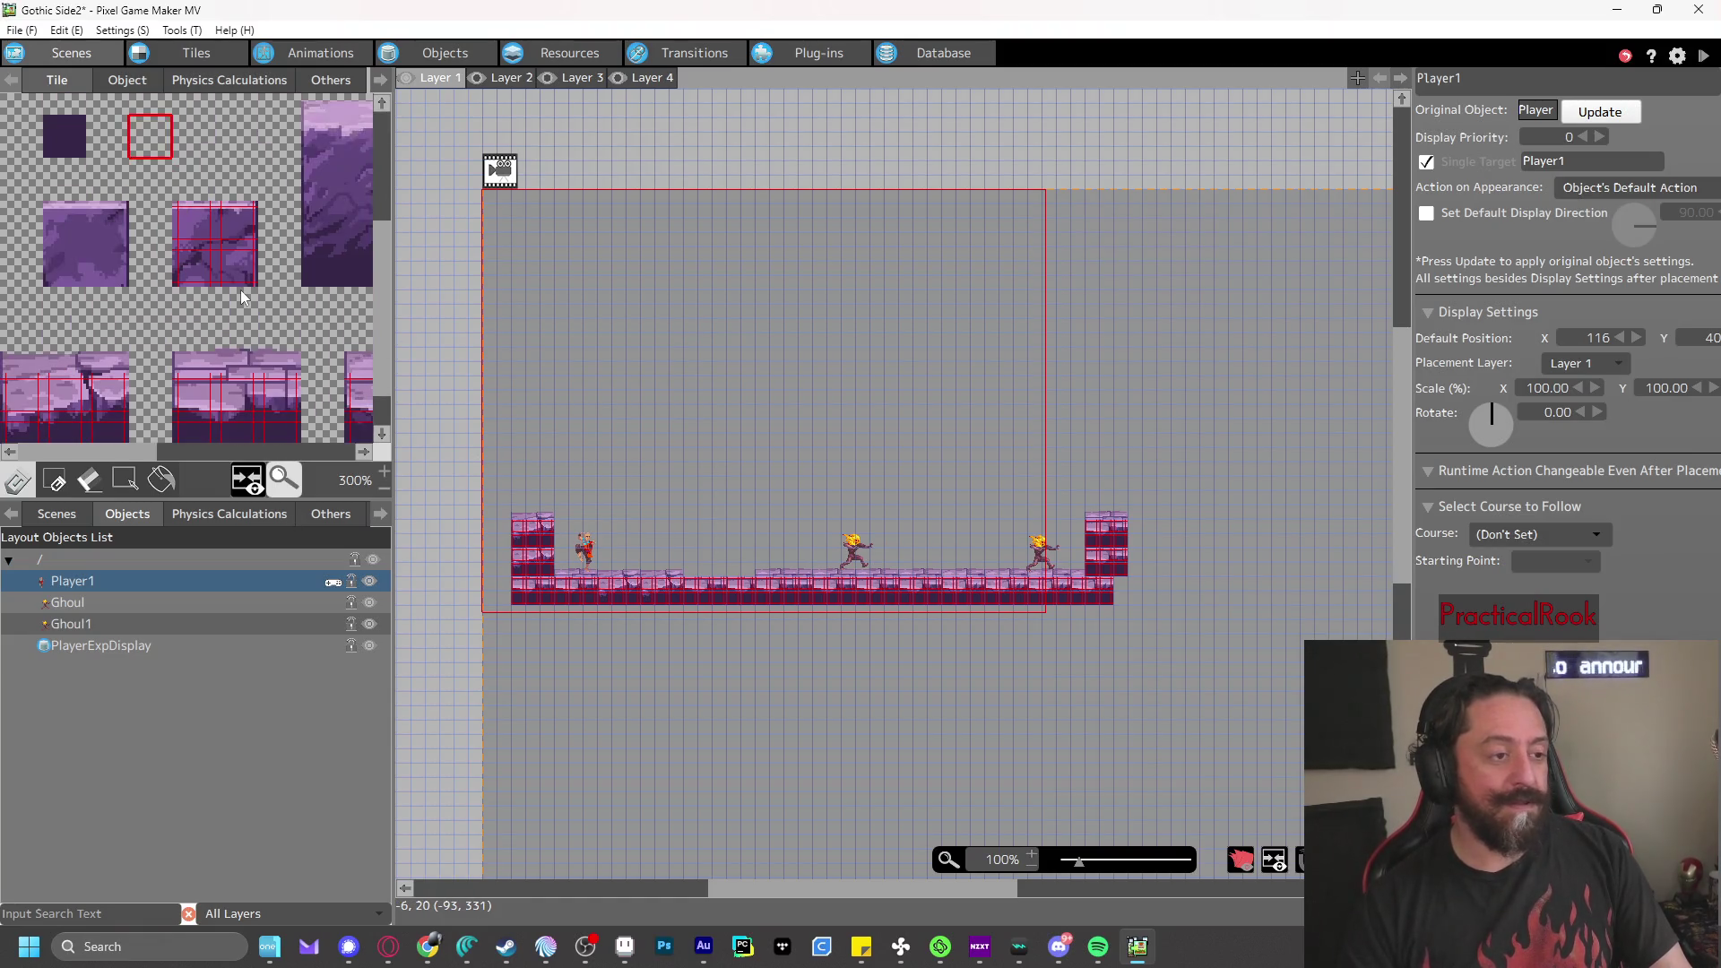
{"action": "left_click", "coordinate": [111, 455]}
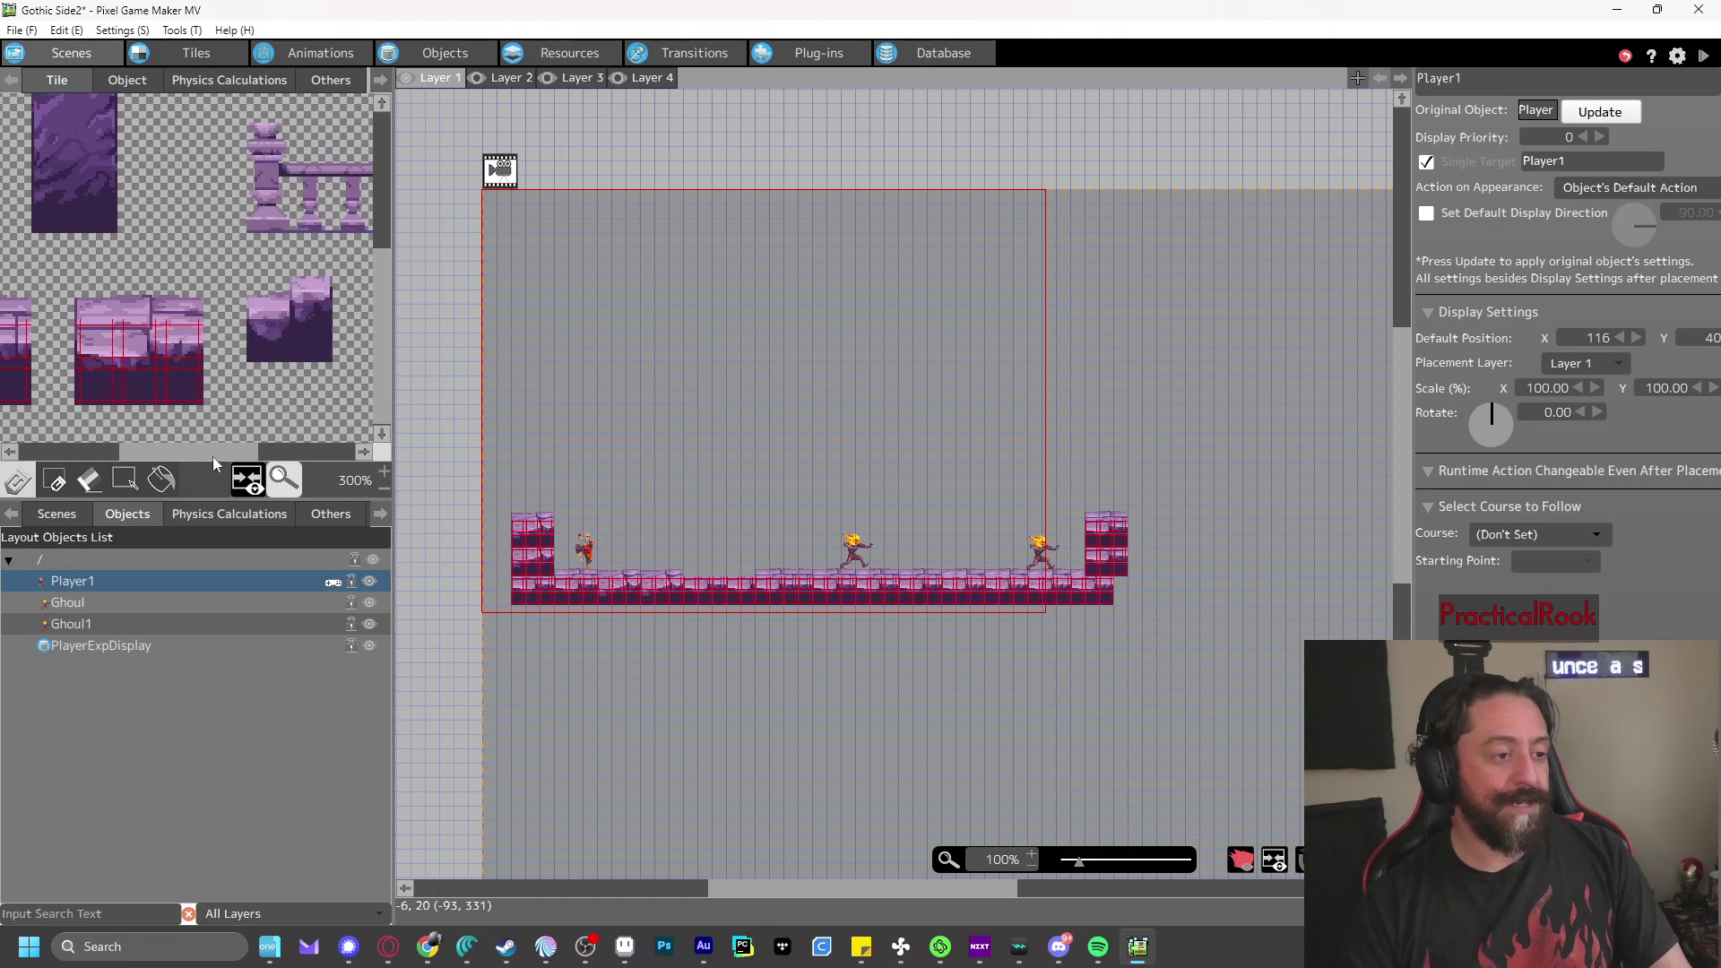
{"action": "left_click_drag", "start_coordinate": [213, 455], "coordinate": [191, 439]}
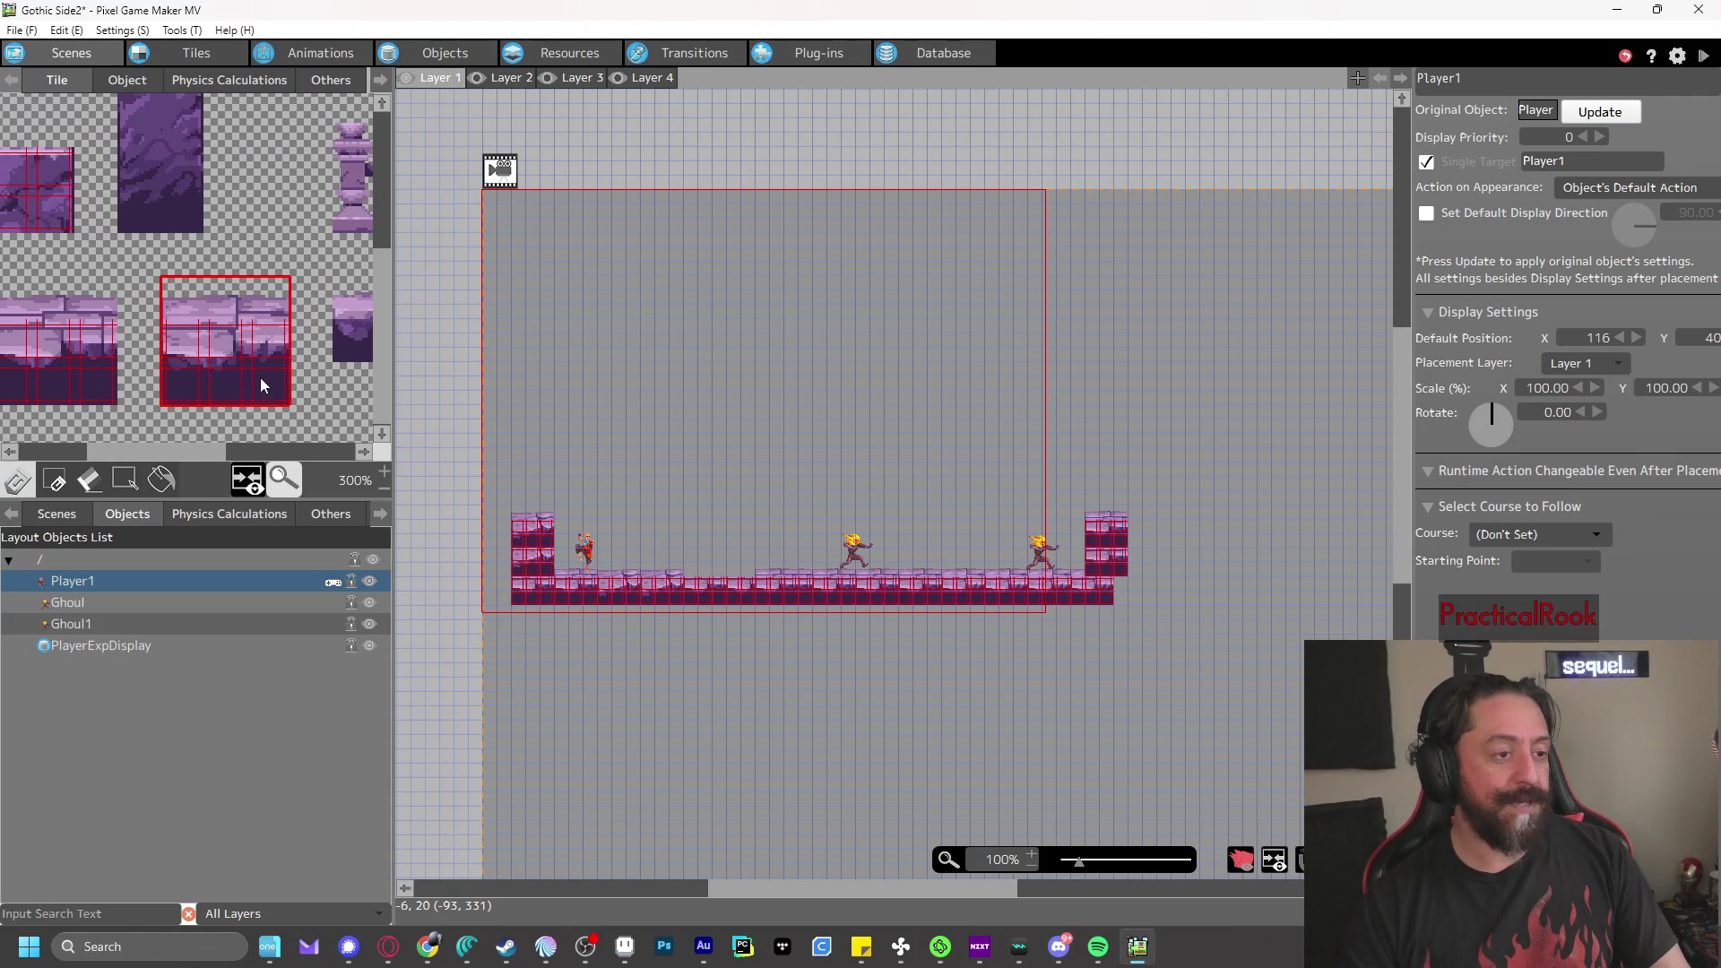
{"action": "right_click", "coordinate": [772, 423]}
{"action": "left_click", "coordinate": [1703, 55]}
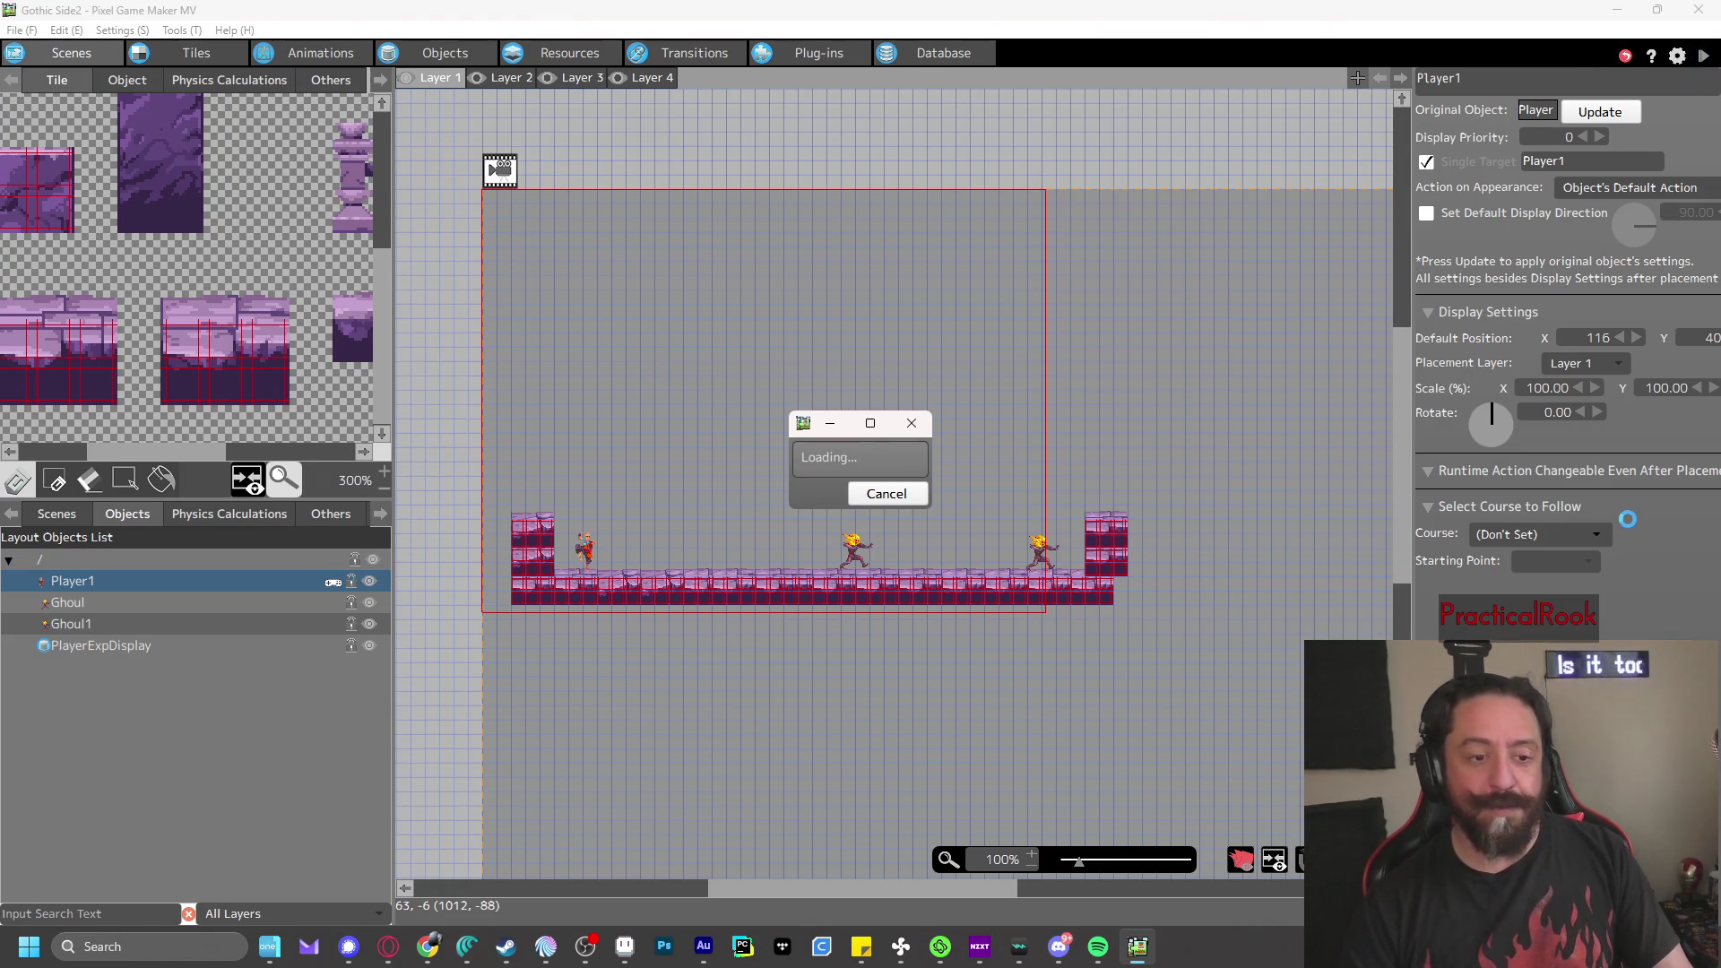
- Punch blue waves to destroy the Ghouls, then walk over to collect their XP orbs
{"action": "key", "text": "z"}
{"action": "key", "text": "z"}
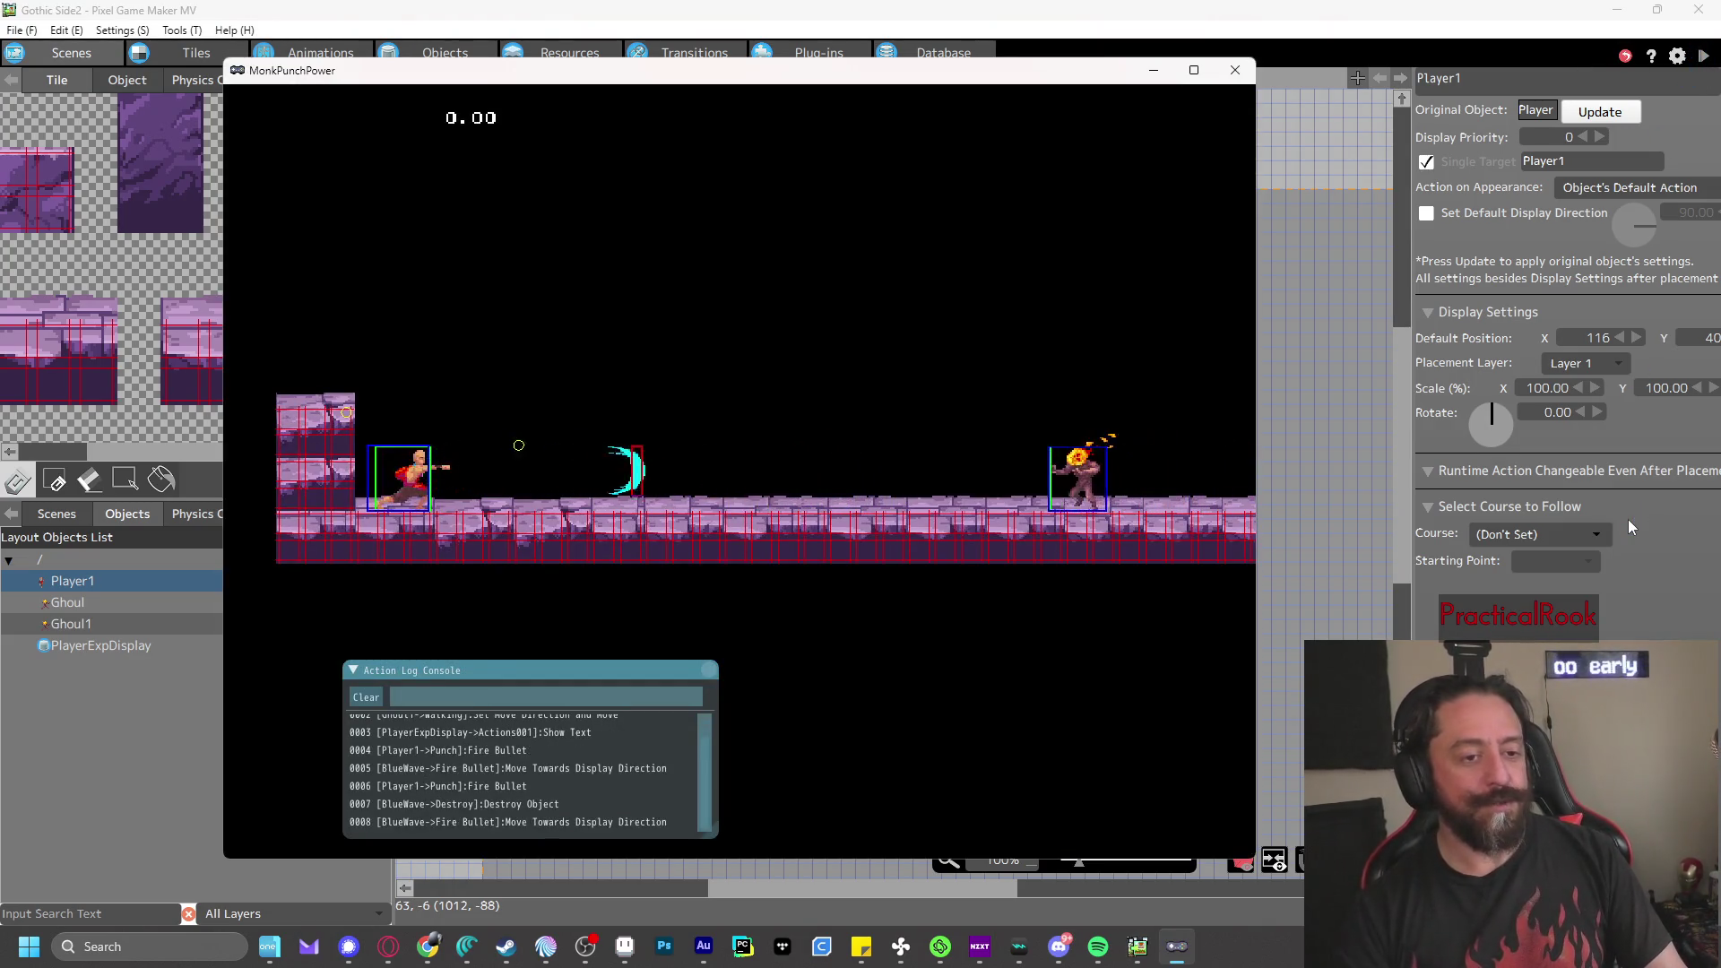
{"action": "key", "text": "z"}
{"action": "key", "text": "Right"}
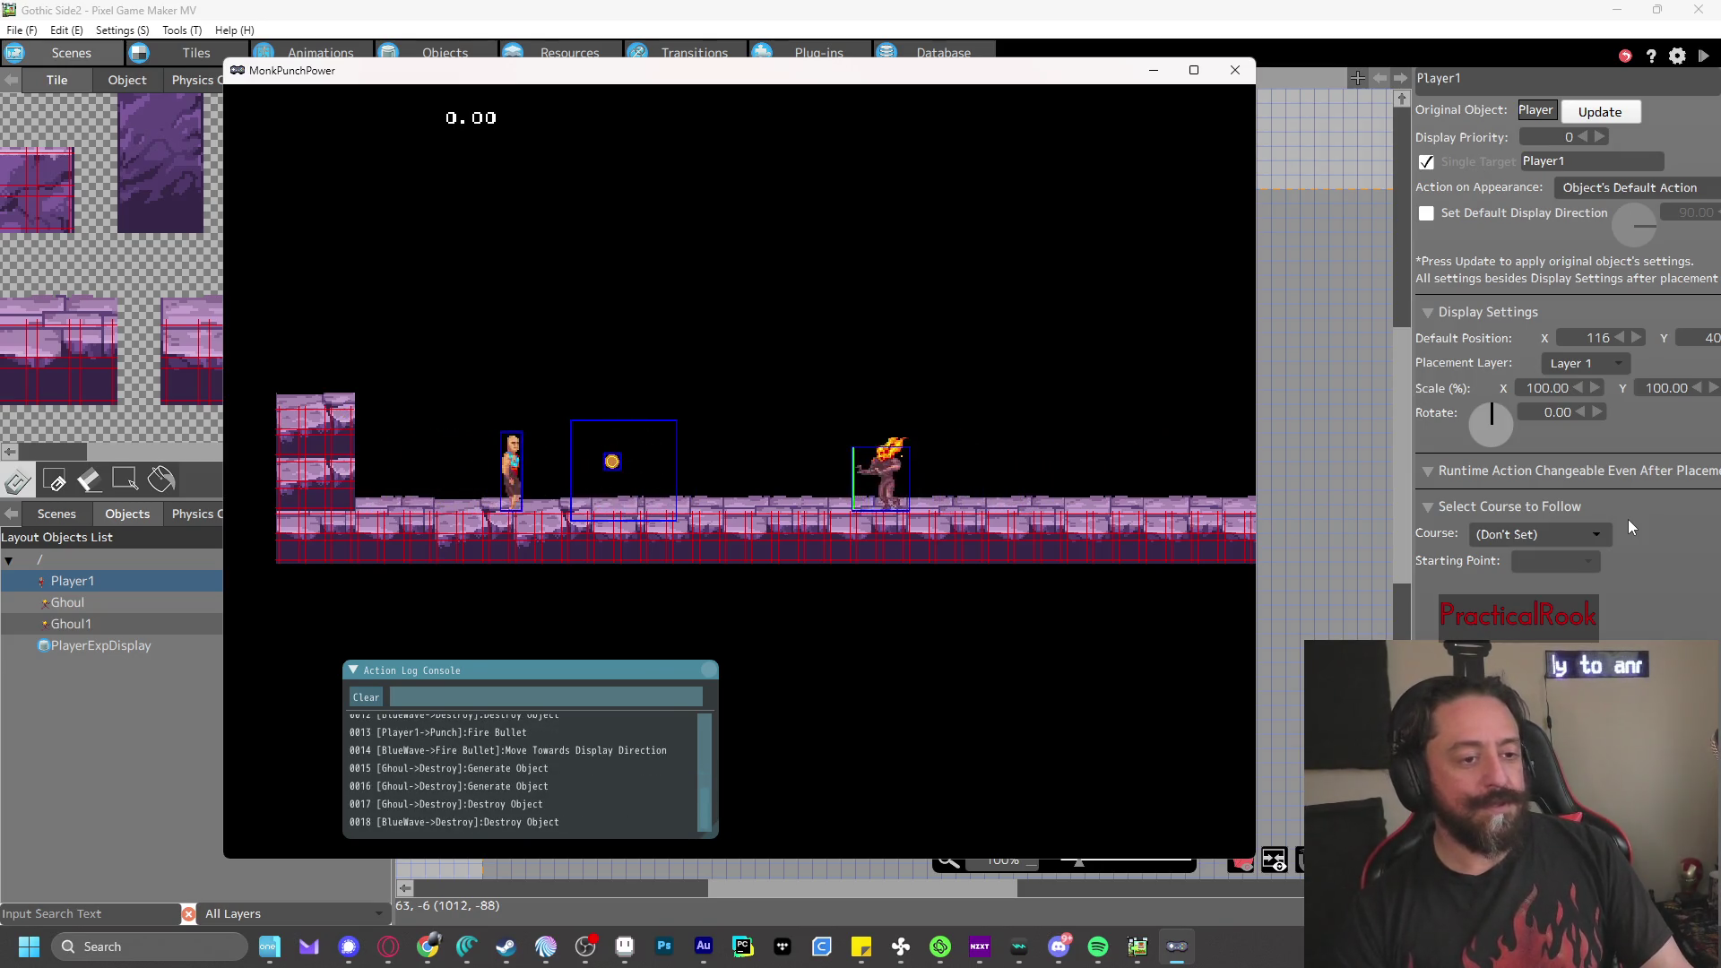
{"action": "key", "text": "Left"}
{"action": "key", "text": "z"}
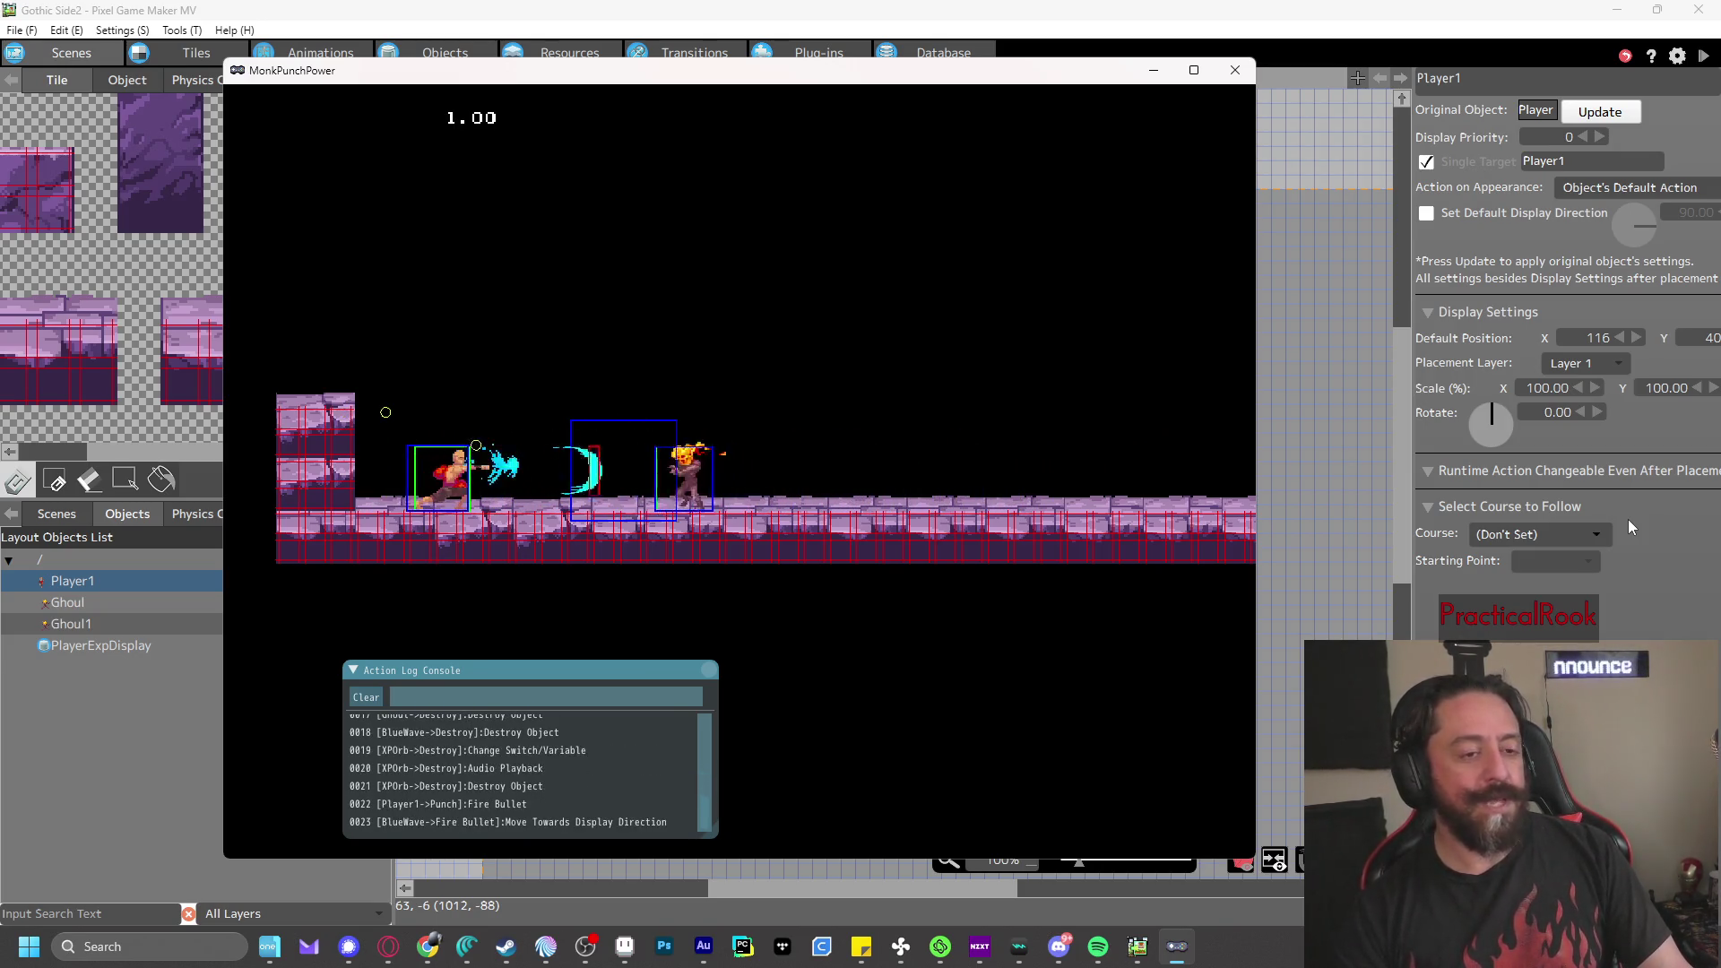
{"action": "key", "text": "z"}
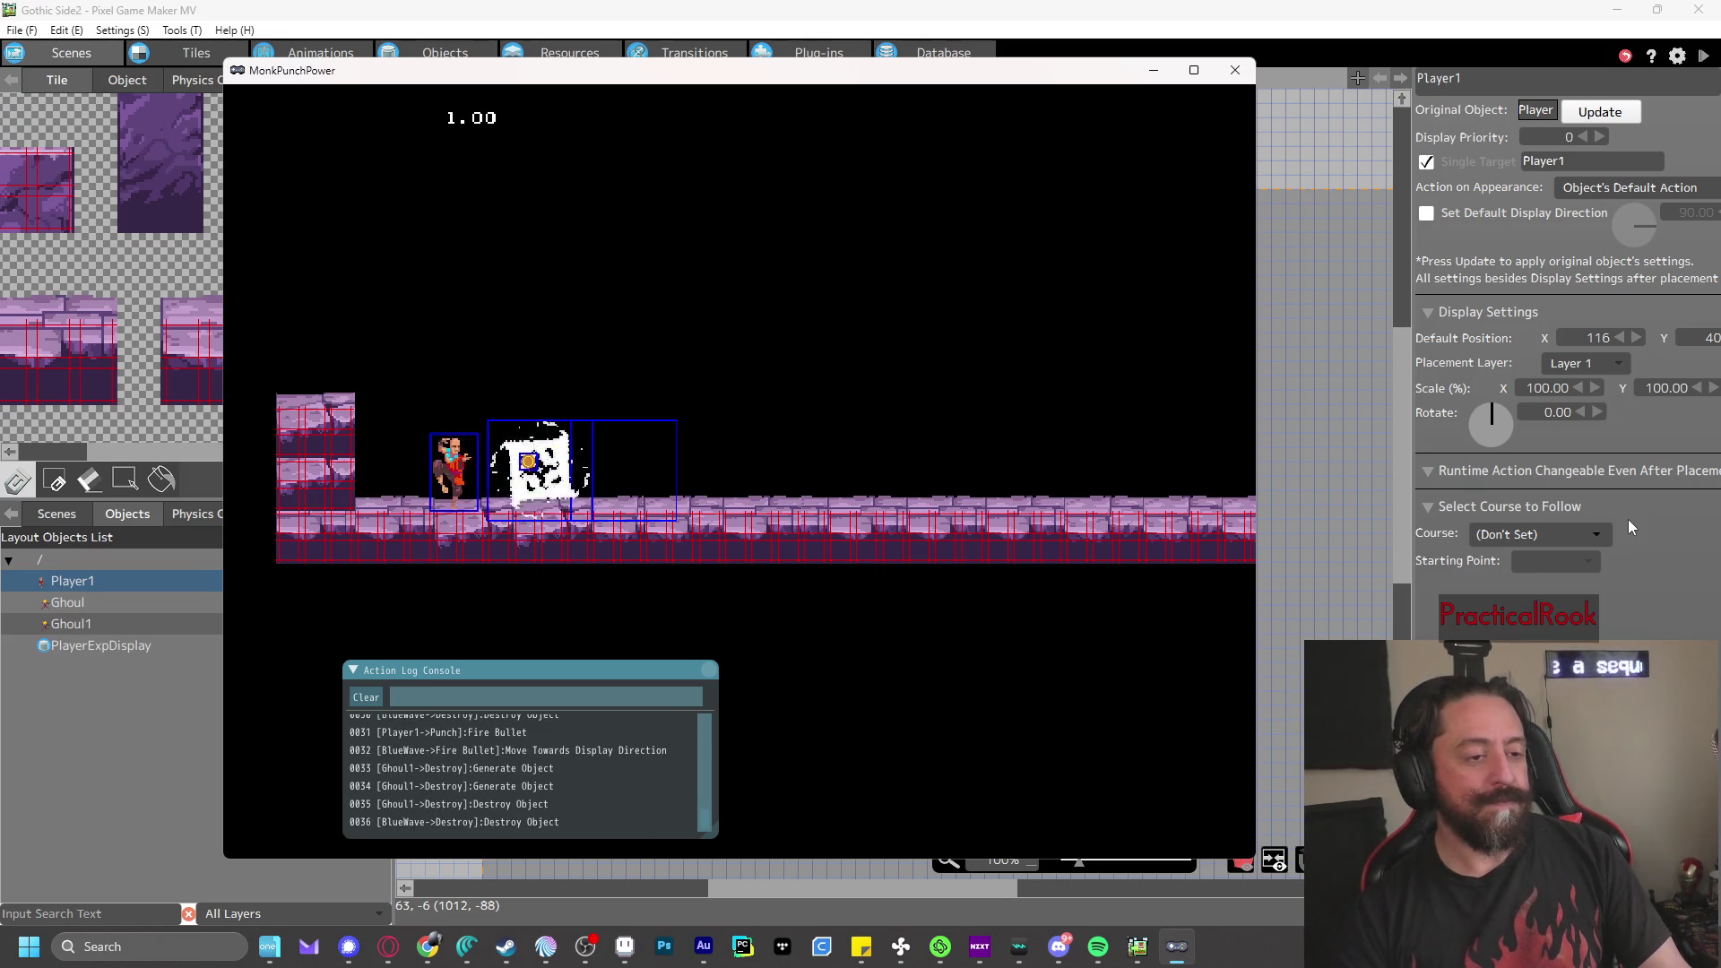
{"action": "key", "text": "Right"}
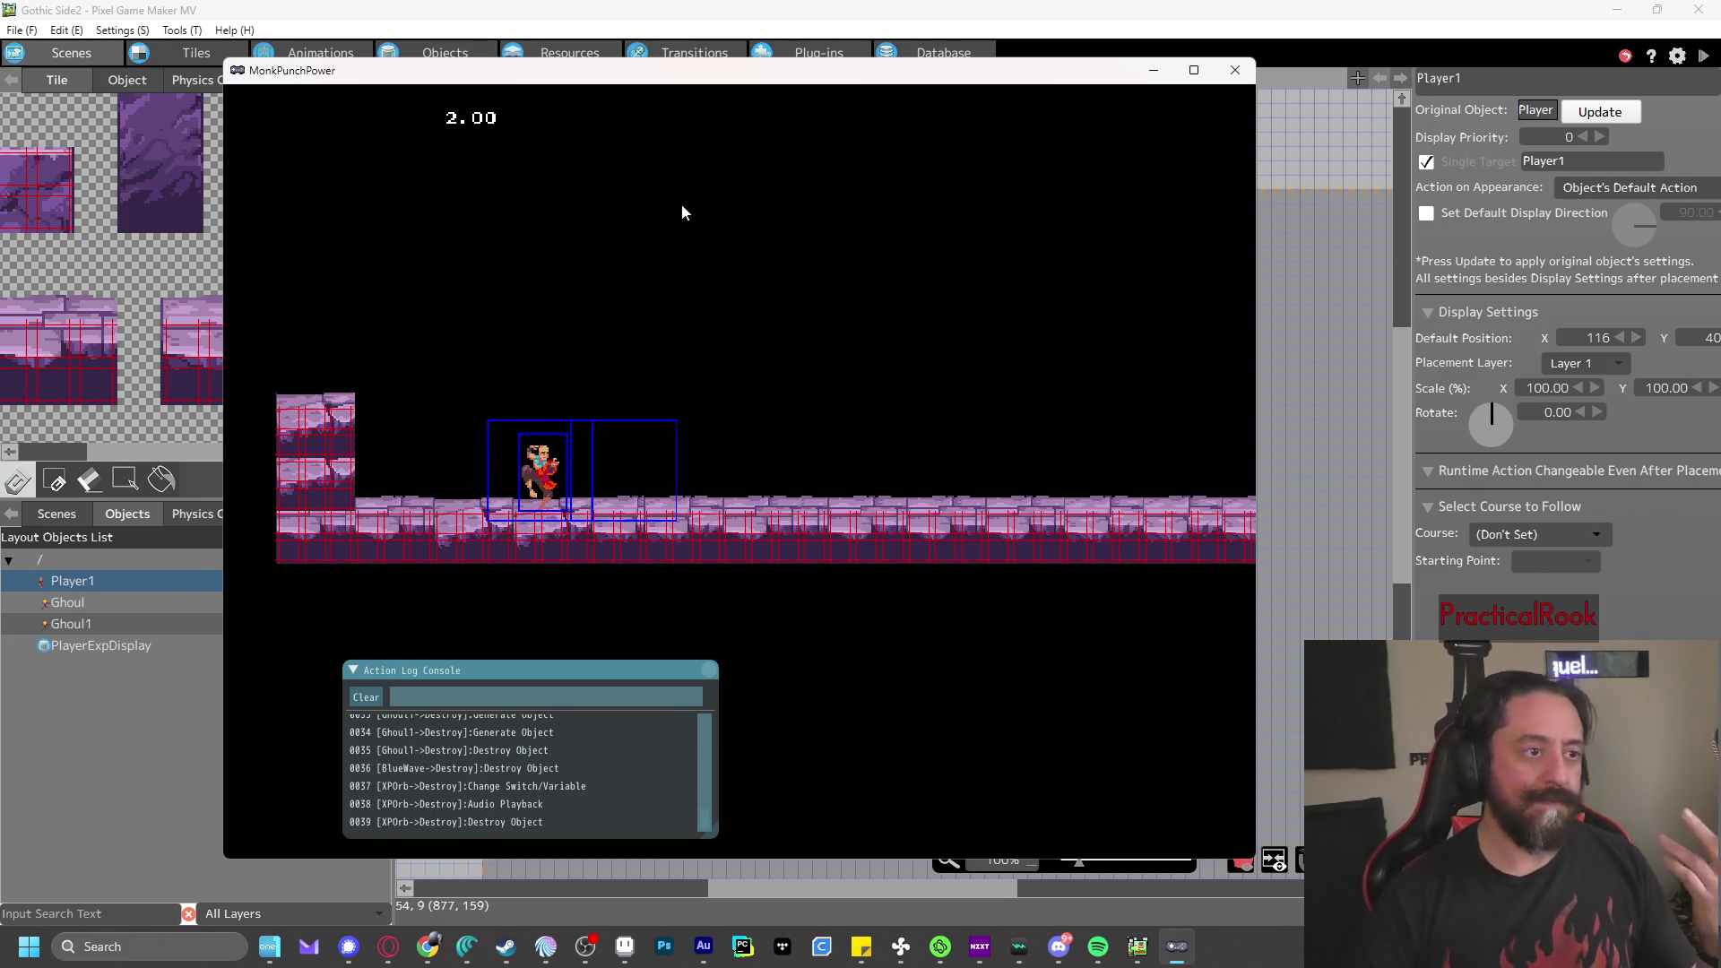
- Toggle the runtime log console off and back on, and turn off the connection point display
{"action": "mouse_move", "coordinate": [663, 224]}
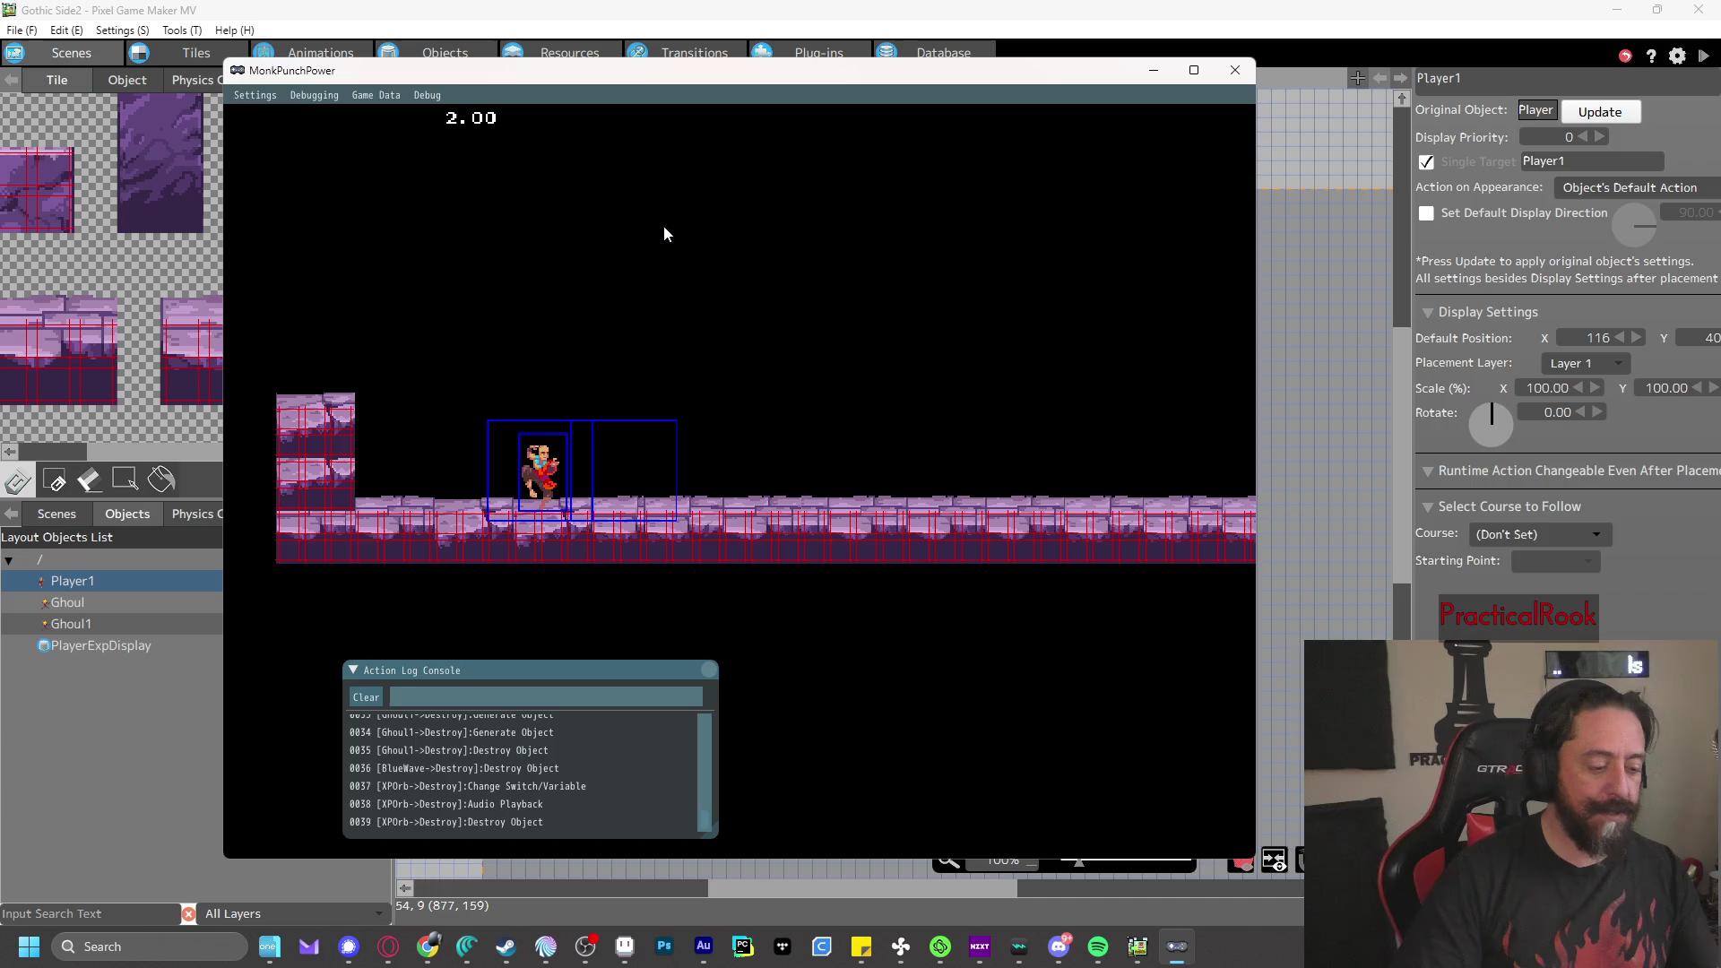
{"action": "left_click", "coordinate": [331, 99]}
{"action": "left_click", "coordinate": [336, 211]}
{"action": "left_click", "coordinate": [301, 97]}
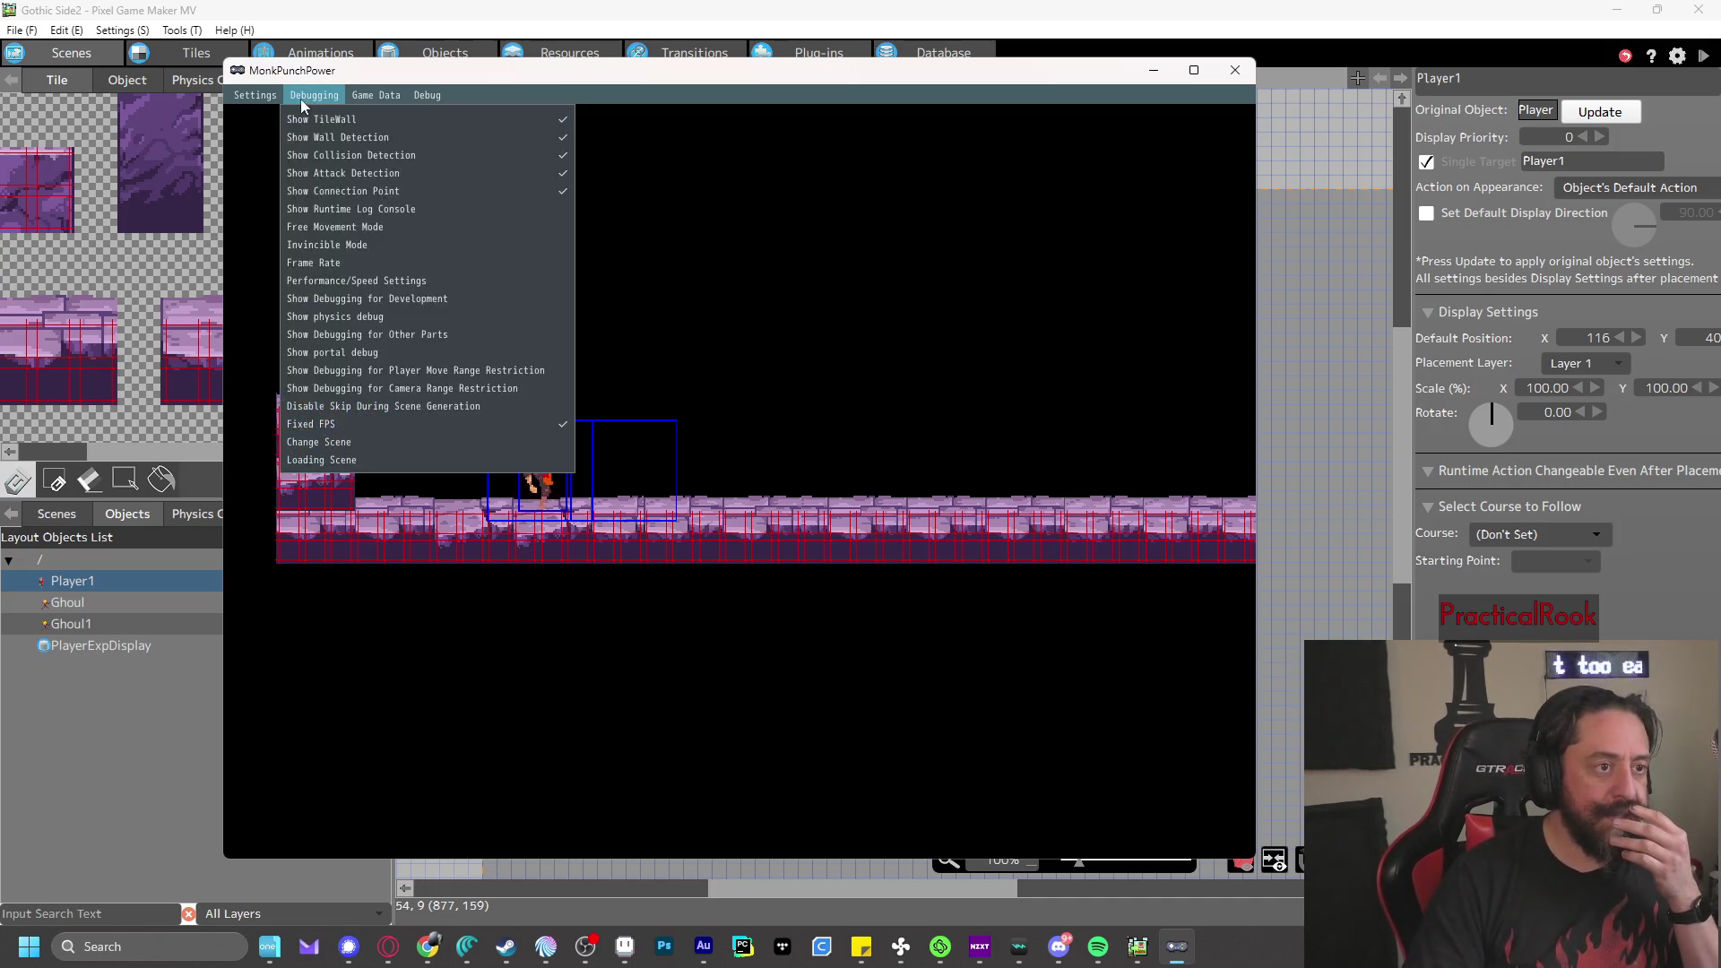
{"action": "left_click", "coordinate": [357, 208]}
{"action": "left_click", "coordinate": [313, 95]}
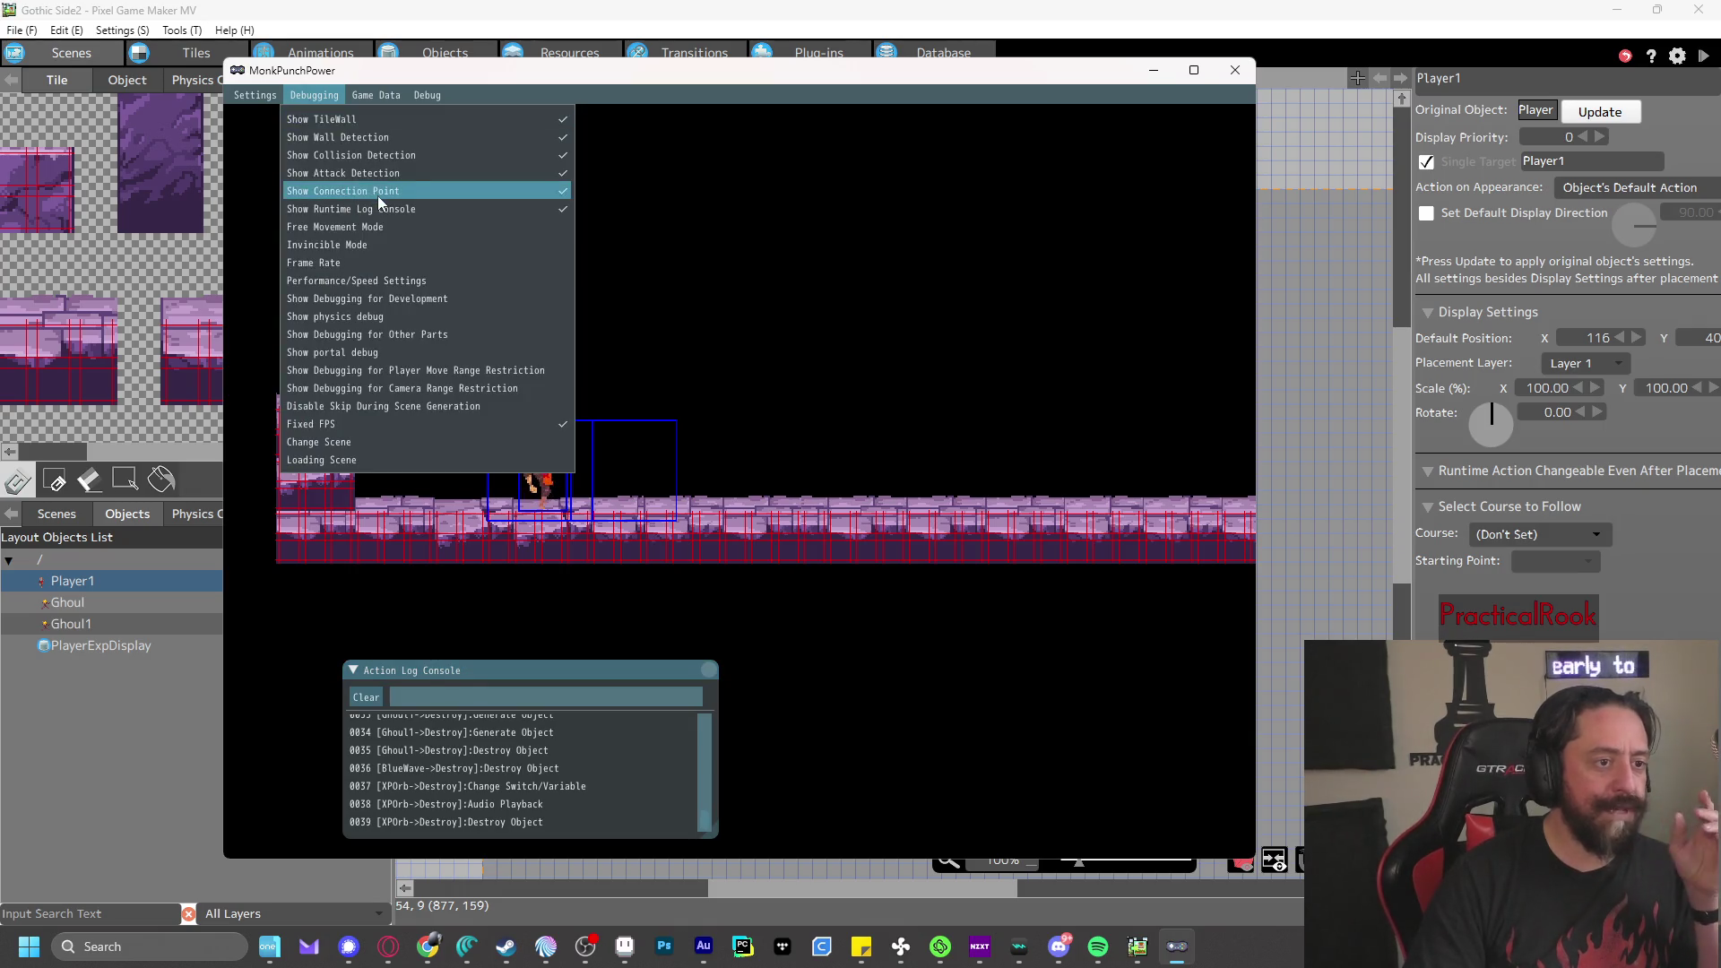
{"action": "left_click", "coordinate": [378, 196]}
- Hide the attack, collision, wall detection and tile wall overlays, then close the MonkPunchPower test window
{"action": "left_click", "coordinate": [318, 95]}
{"action": "left_click", "coordinate": [380, 180]}
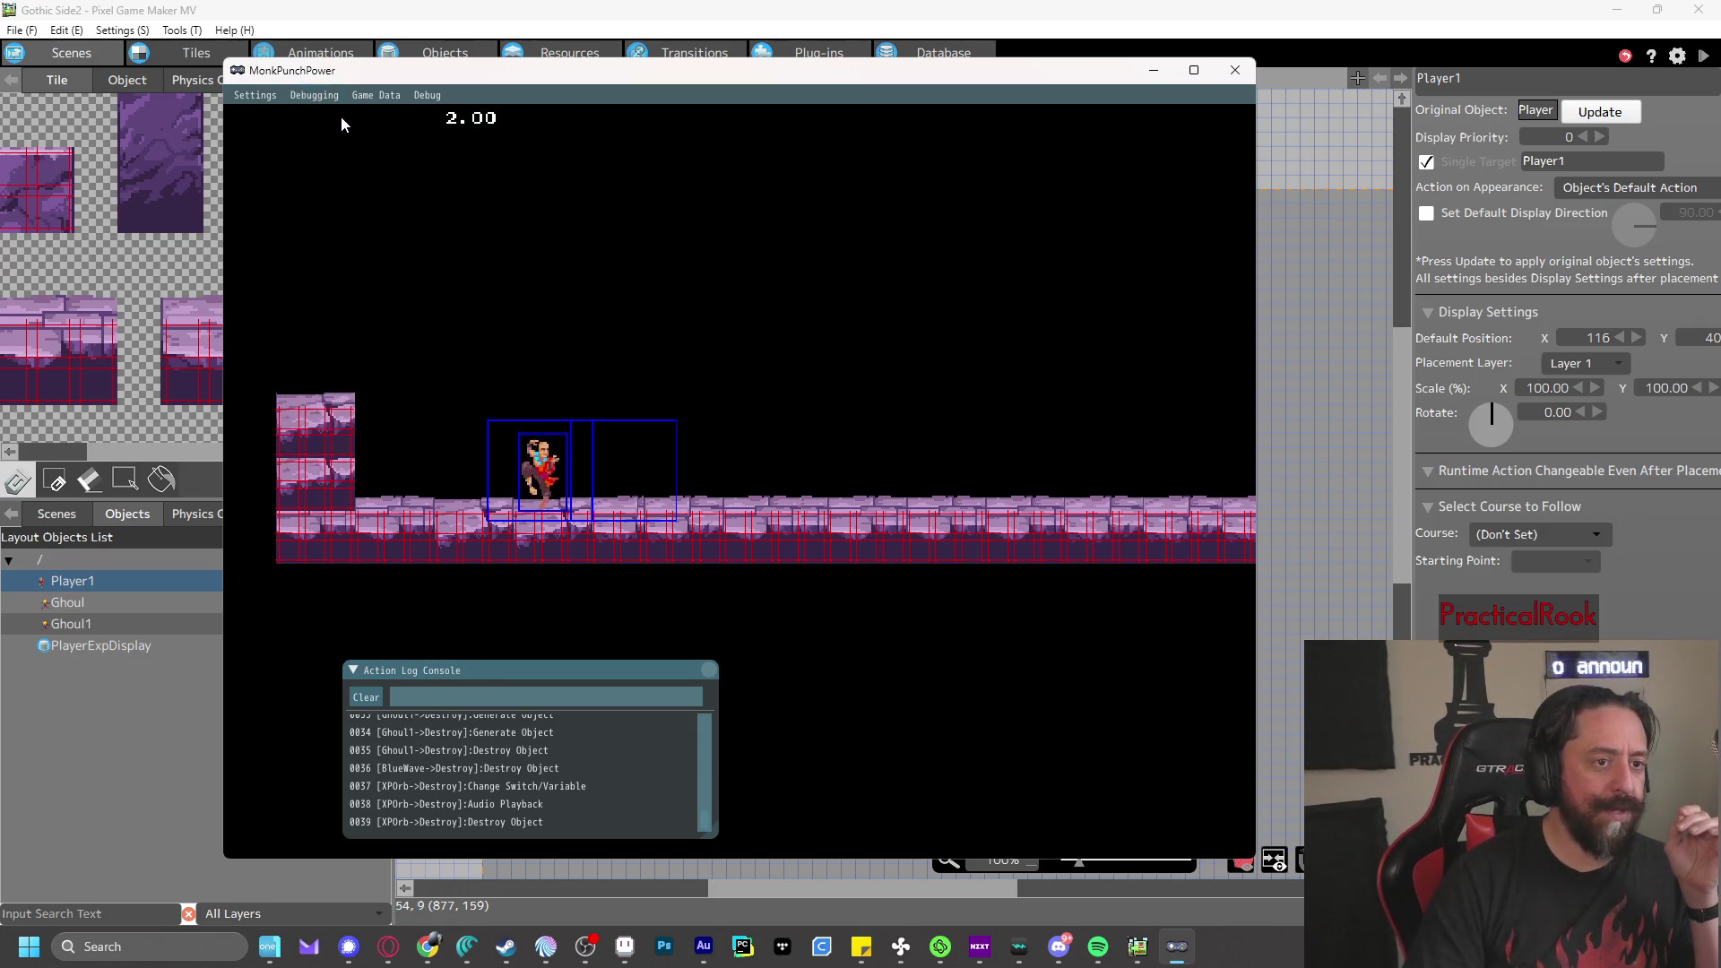
{"action": "left_click", "coordinate": [323, 95]}
{"action": "left_click", "coordinate": [350, 155]}
{"action": "left_click", "coordinate": [324, 96]}
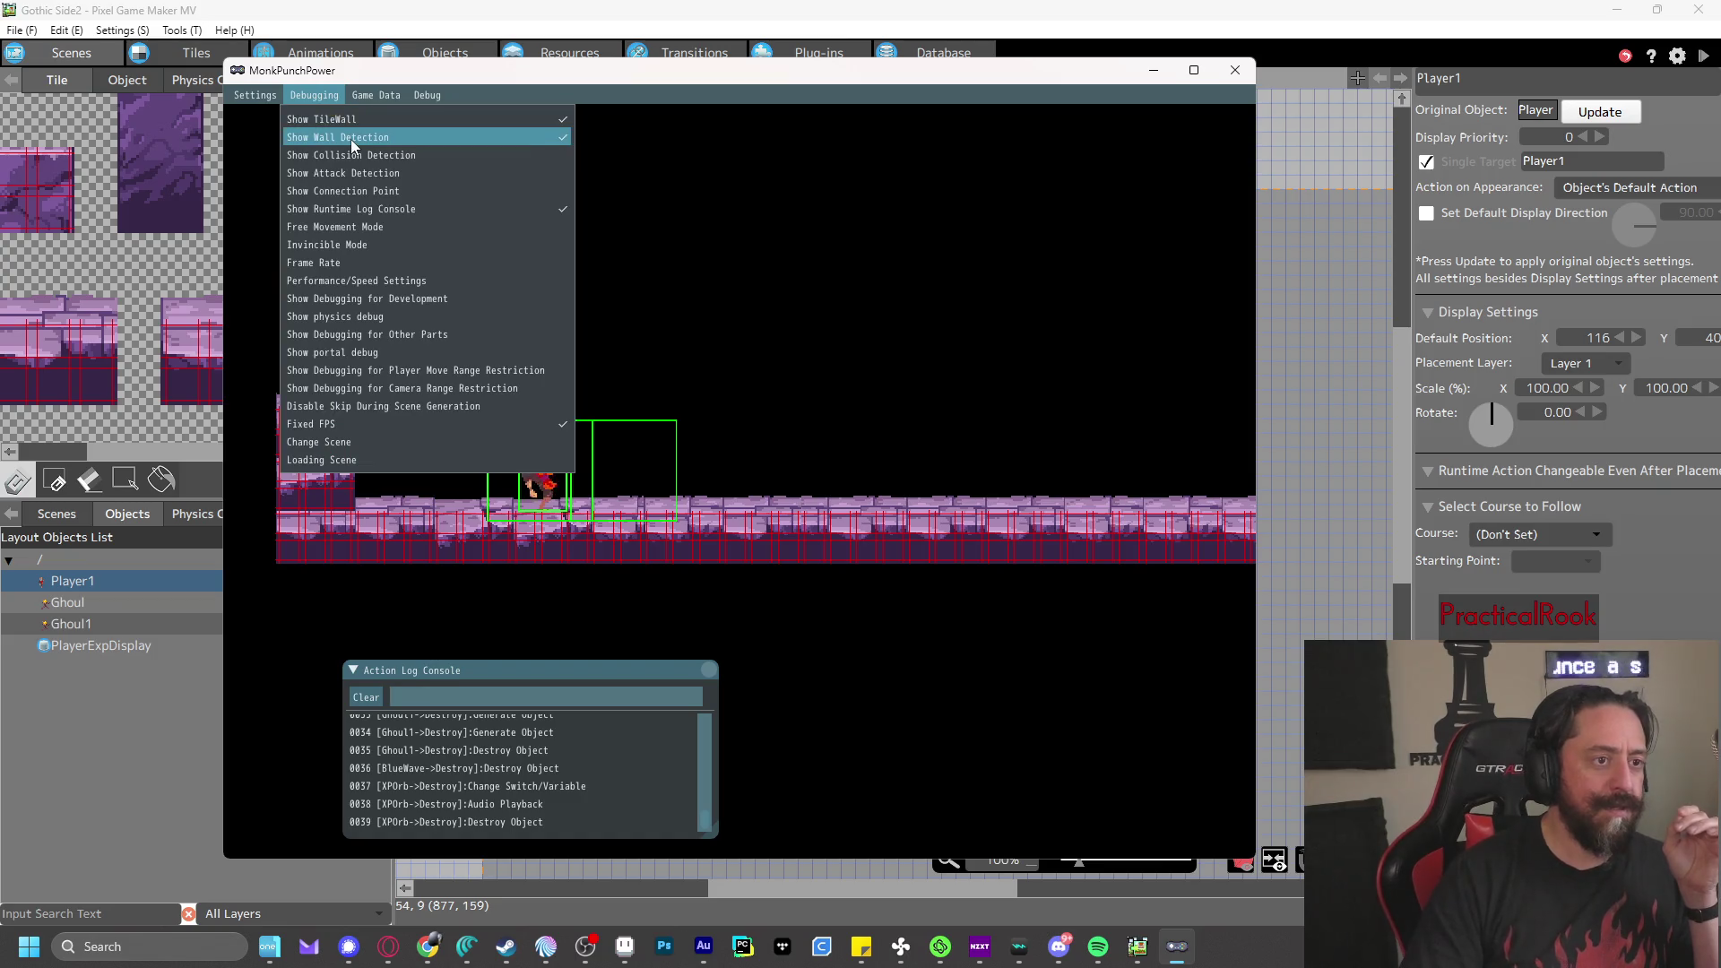
{"action": "left_click", "coordinate": [351, 138]}
{"action": "left_click", "coordinate": [335, 99]}
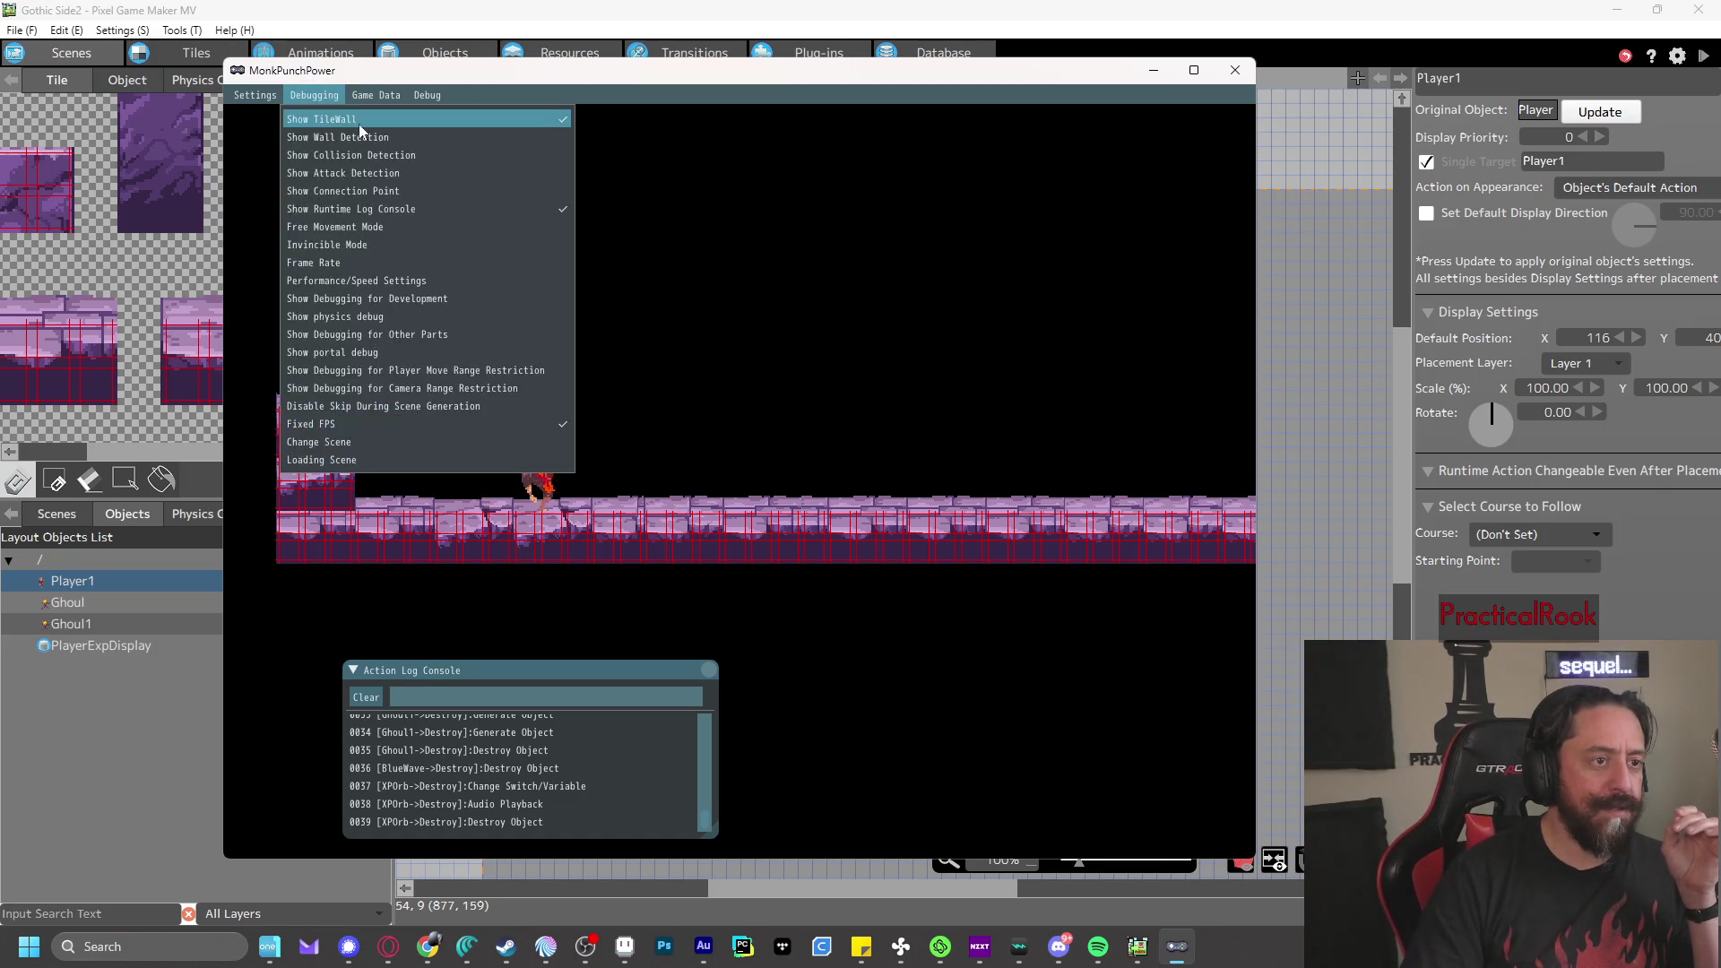
{"action": "left_click", "coordinate": [358, 123]}
{"action": "left_click", "coordinate": [1233, 72]}
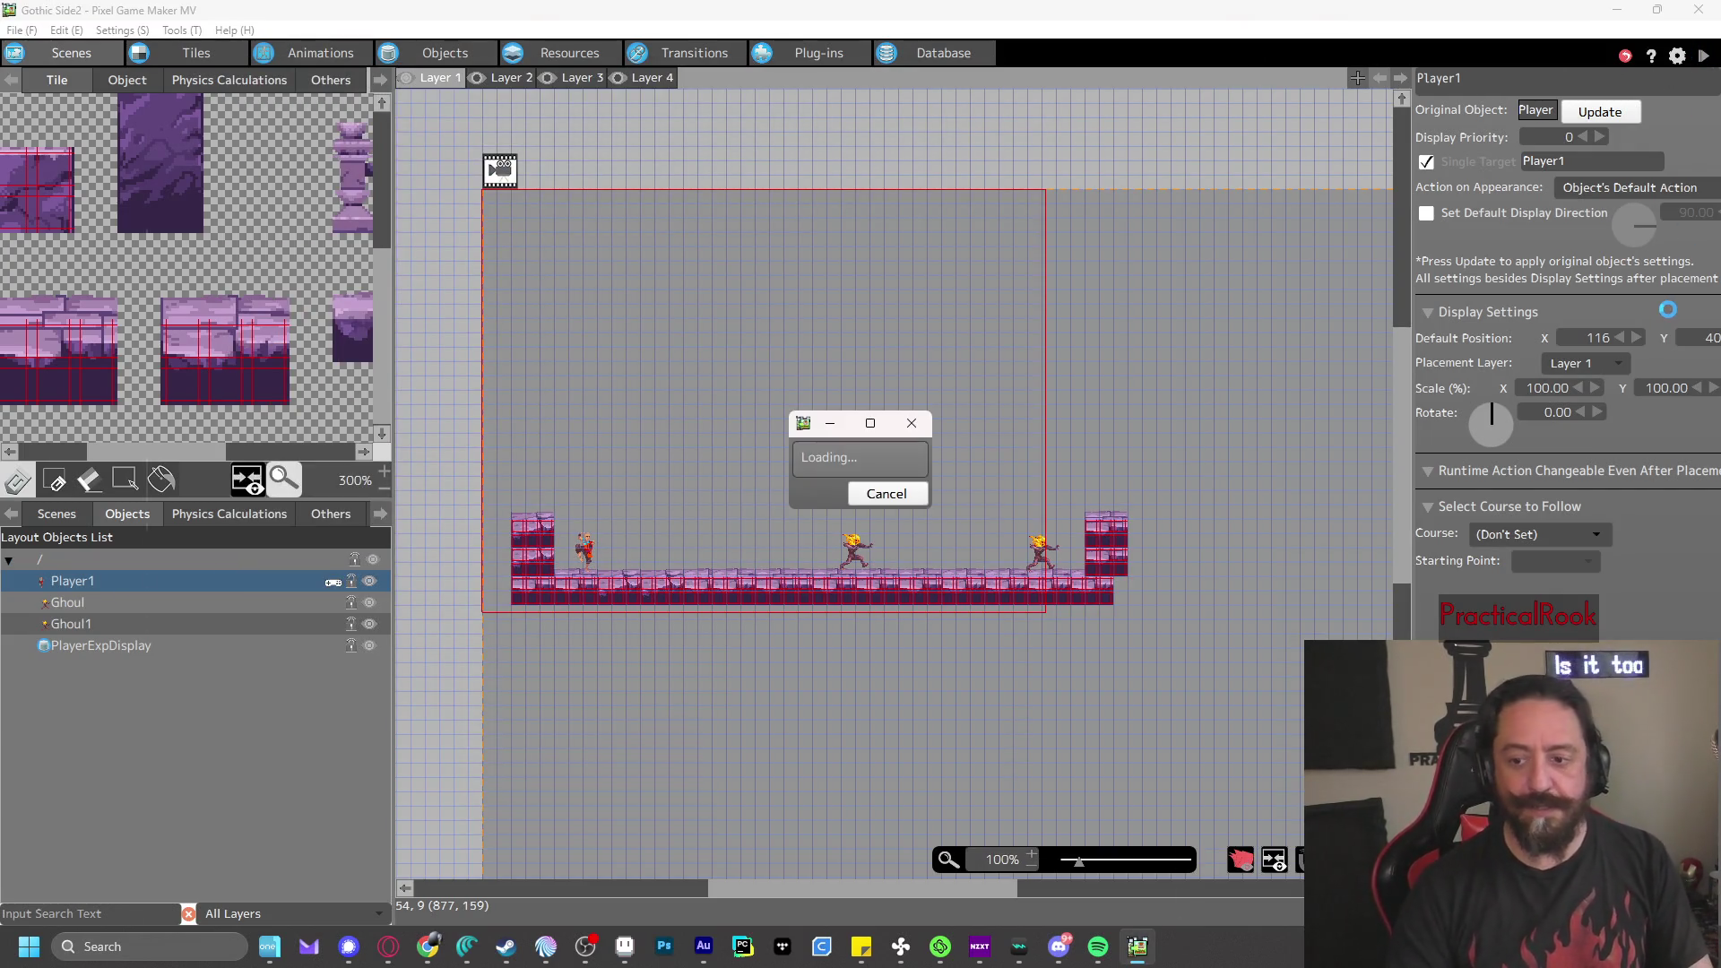
{"action": "key", "text": "z"}
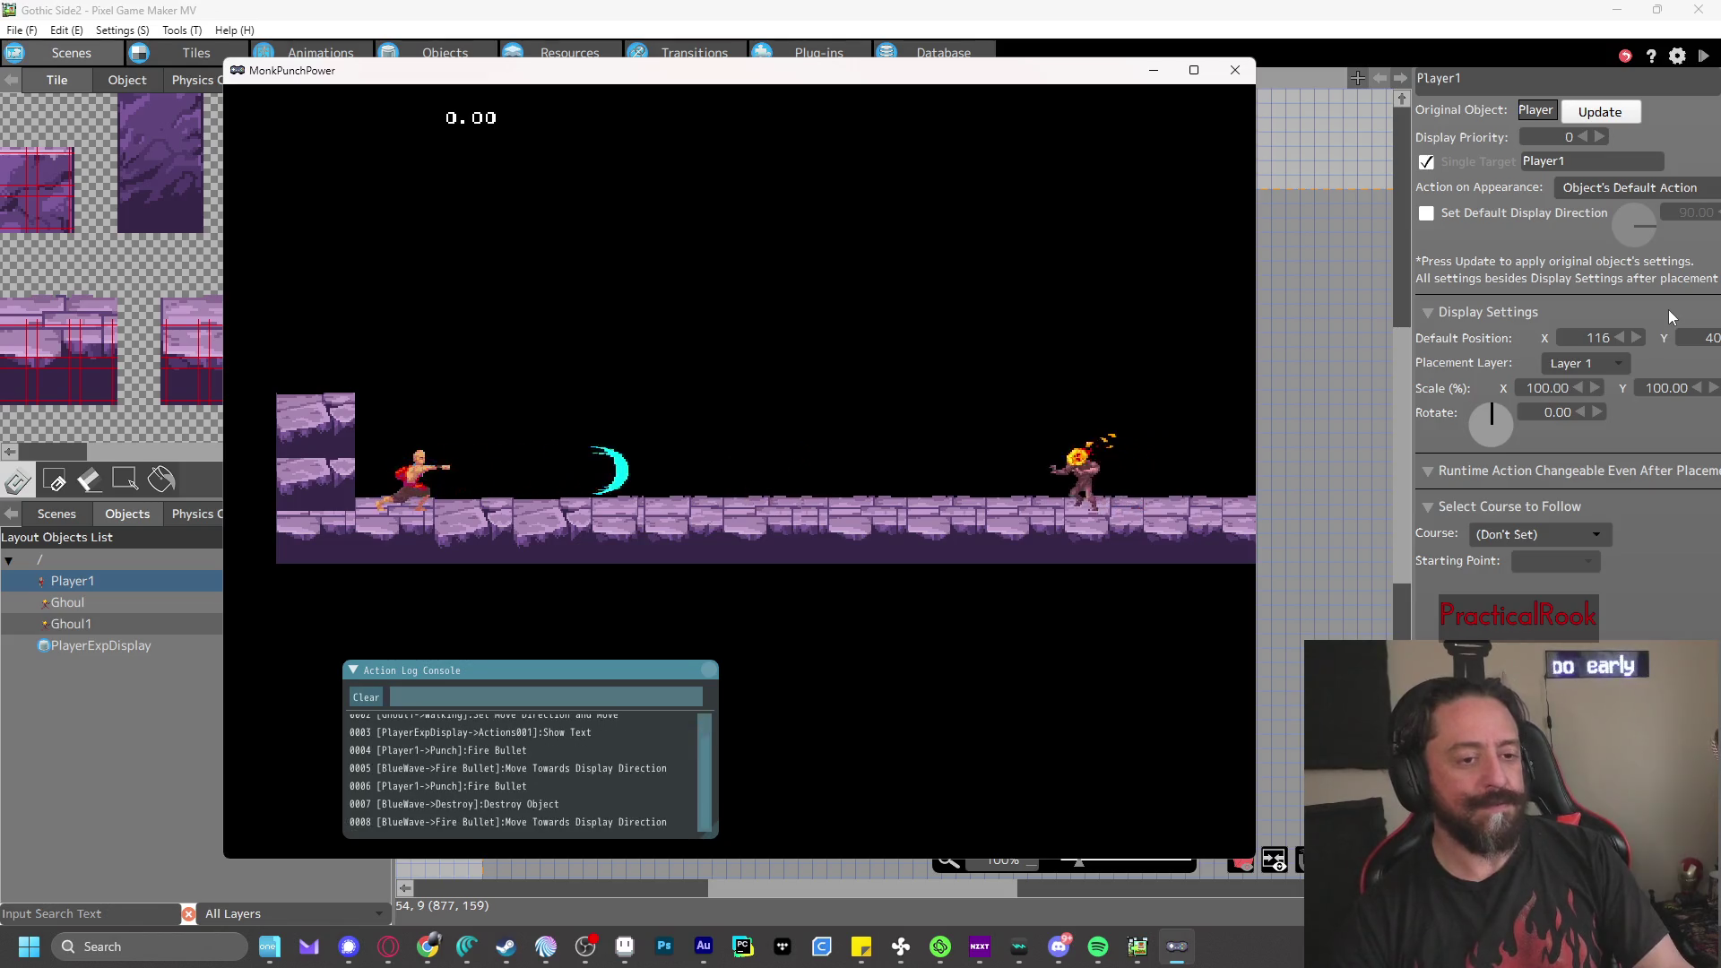
{"action": "key", "text": "z"}
{"action": "key", "text": "z"}
{"action": "key", "text": "Right"}
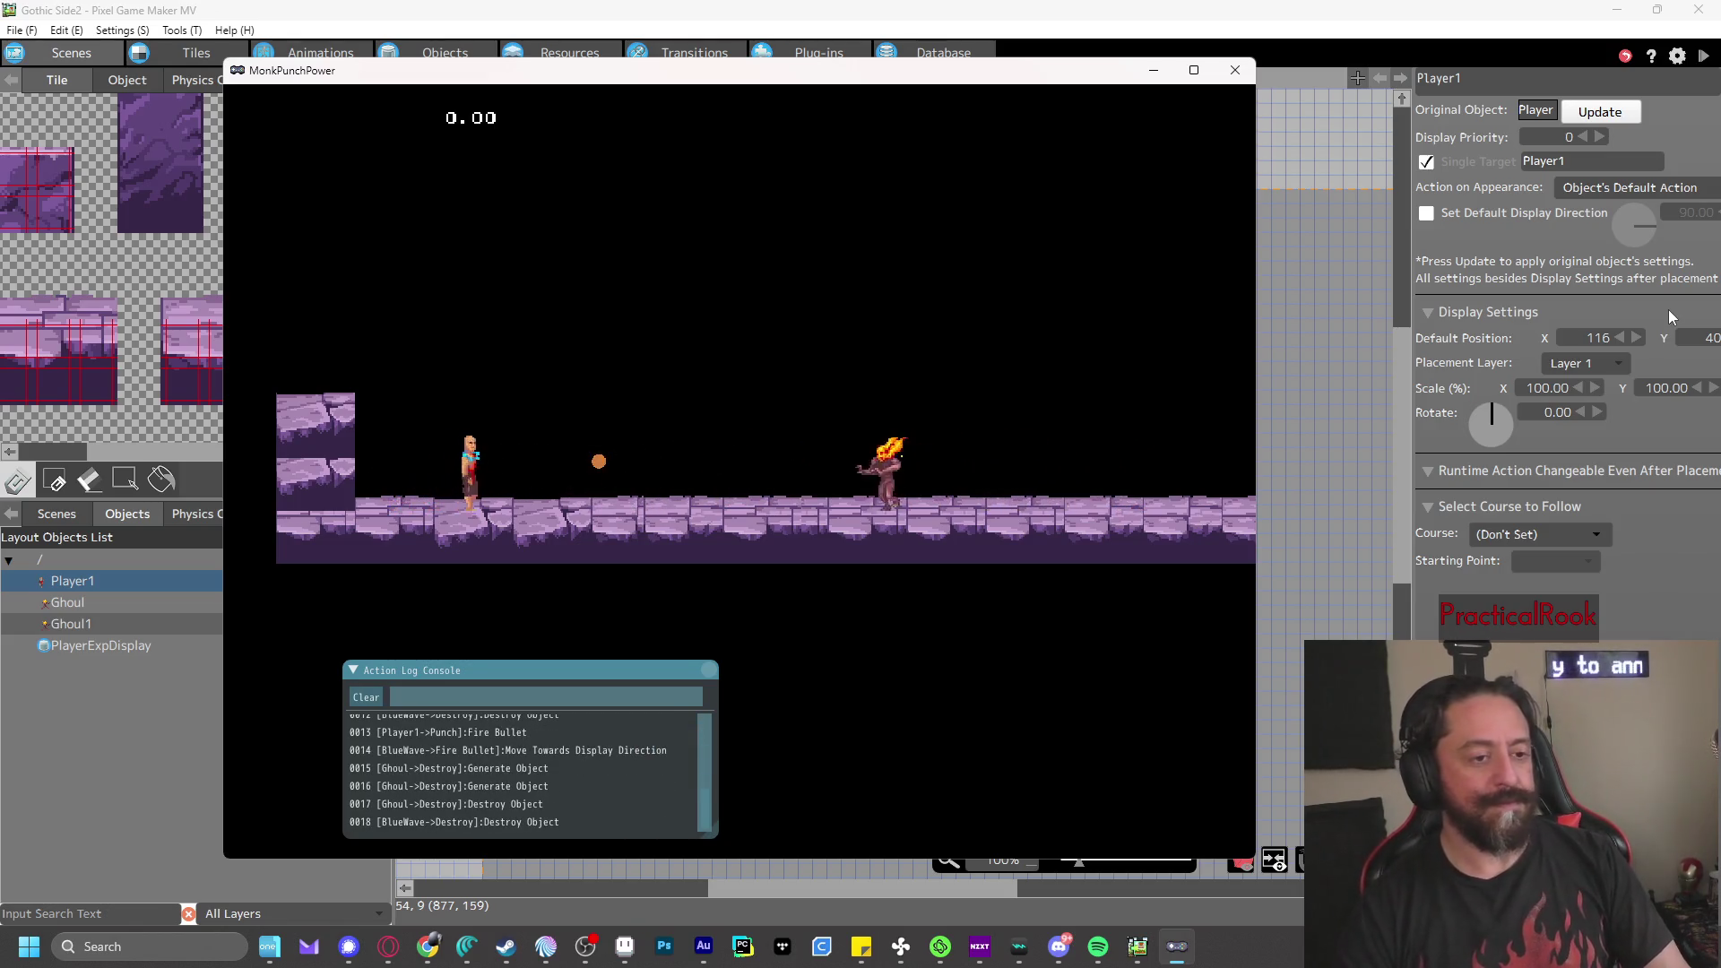
{"action": "key", "text": "Left"}
{"action": "key", "text": "z"}
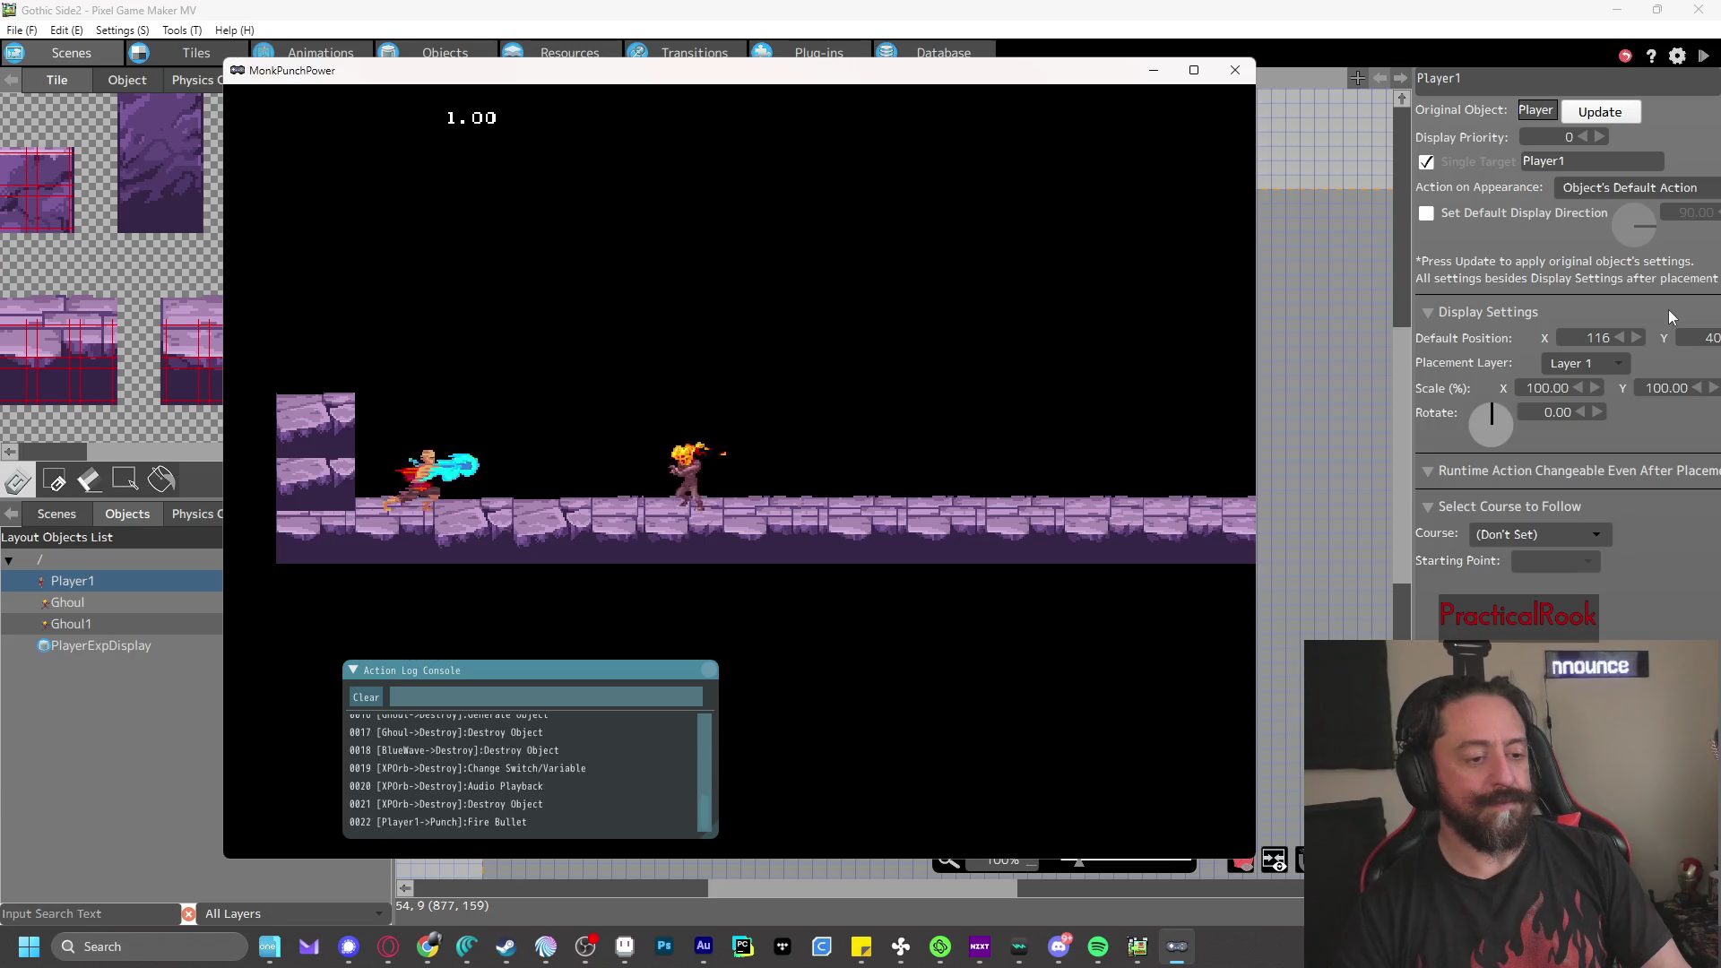
{"action": "key", "text": "z"}
{"action": "key", "text": "z"}
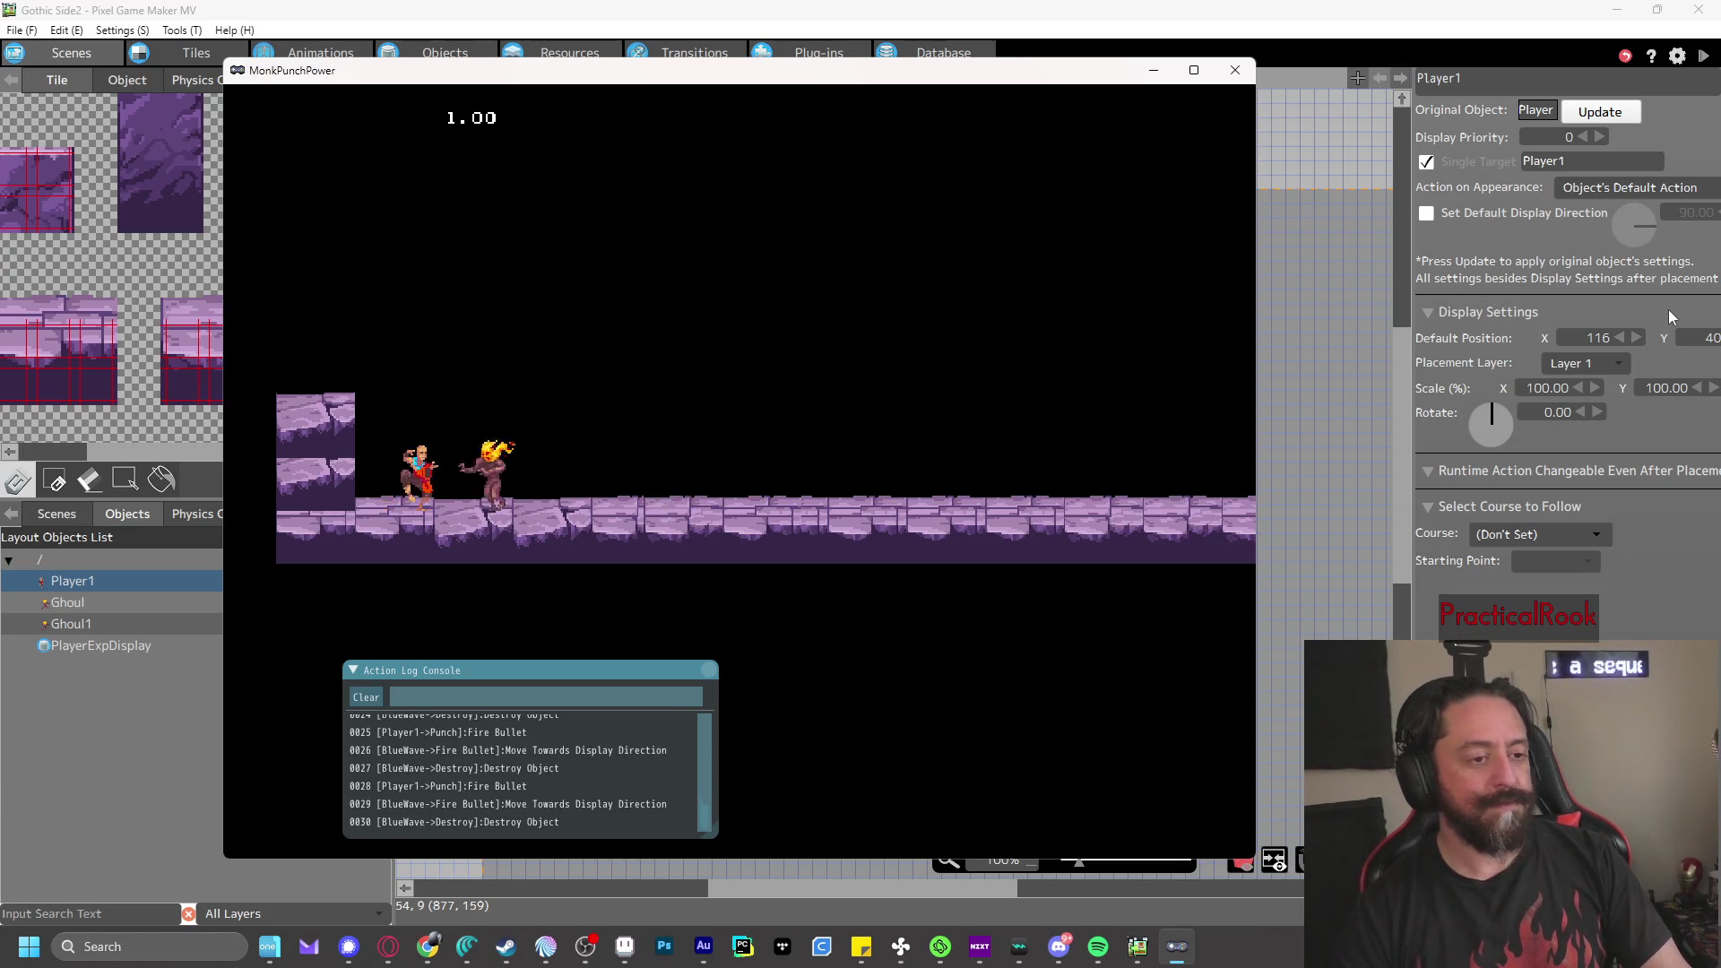
{"action": "key", "text": "z"}
{"action": "key", "text": "Right"}
{"action": "key", "text": "Right"}
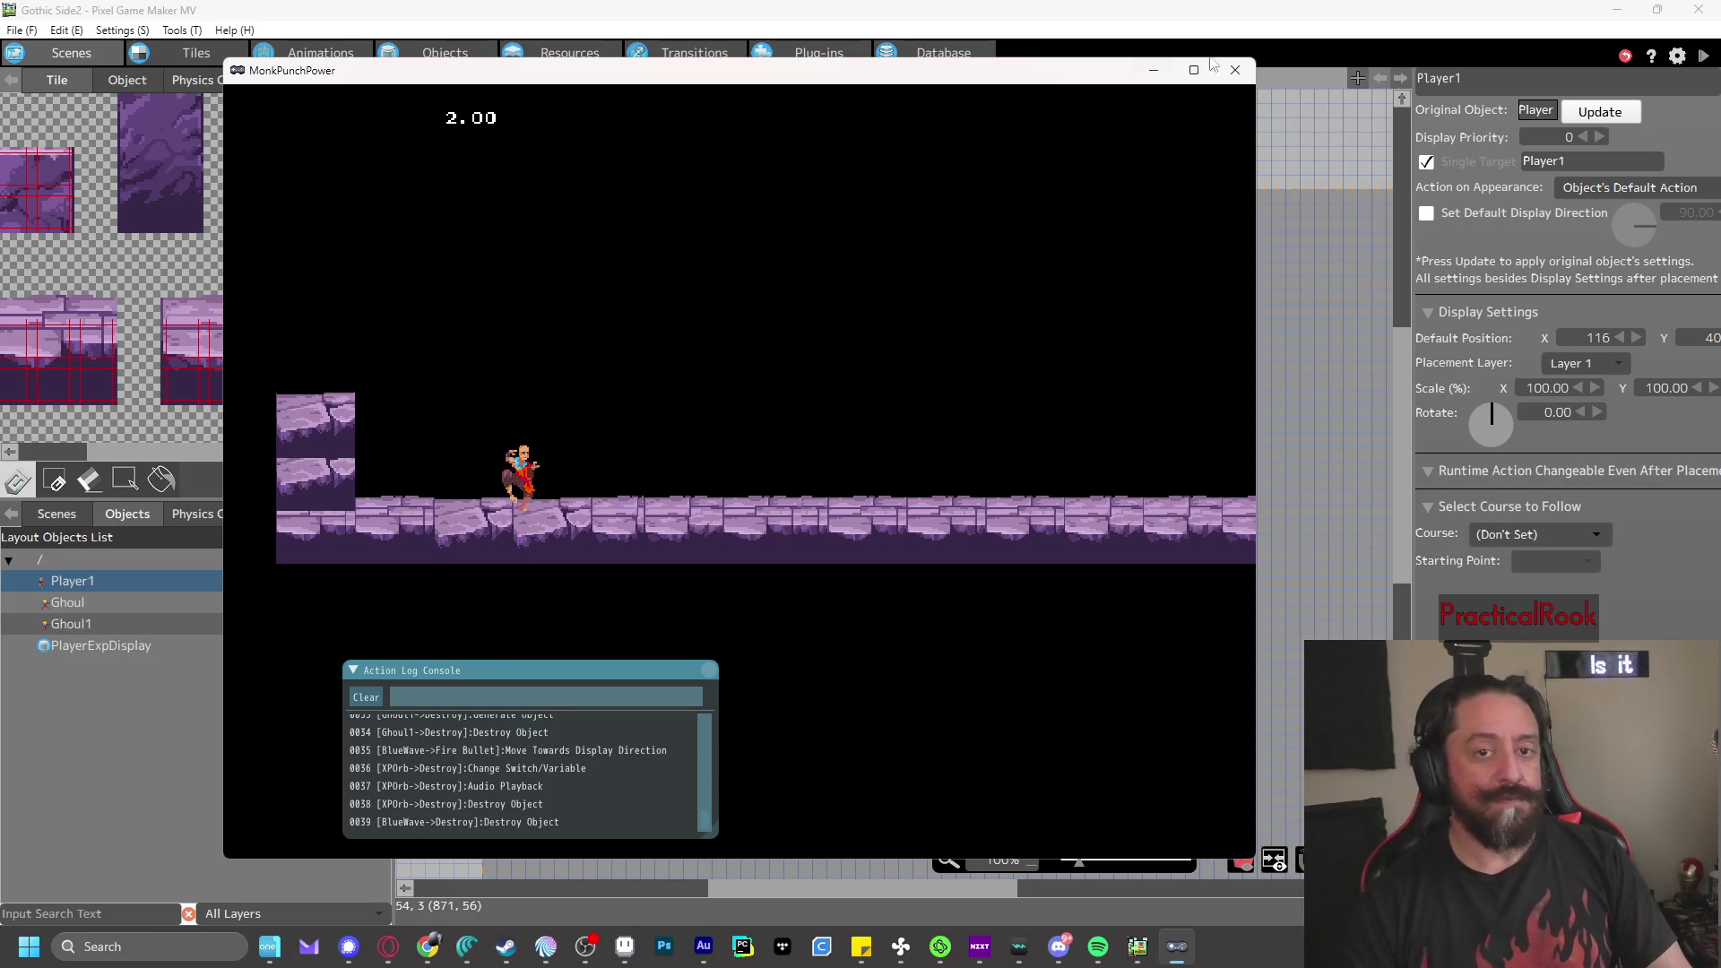
{"action": "left_click", "coordinate": [1237, 72]}
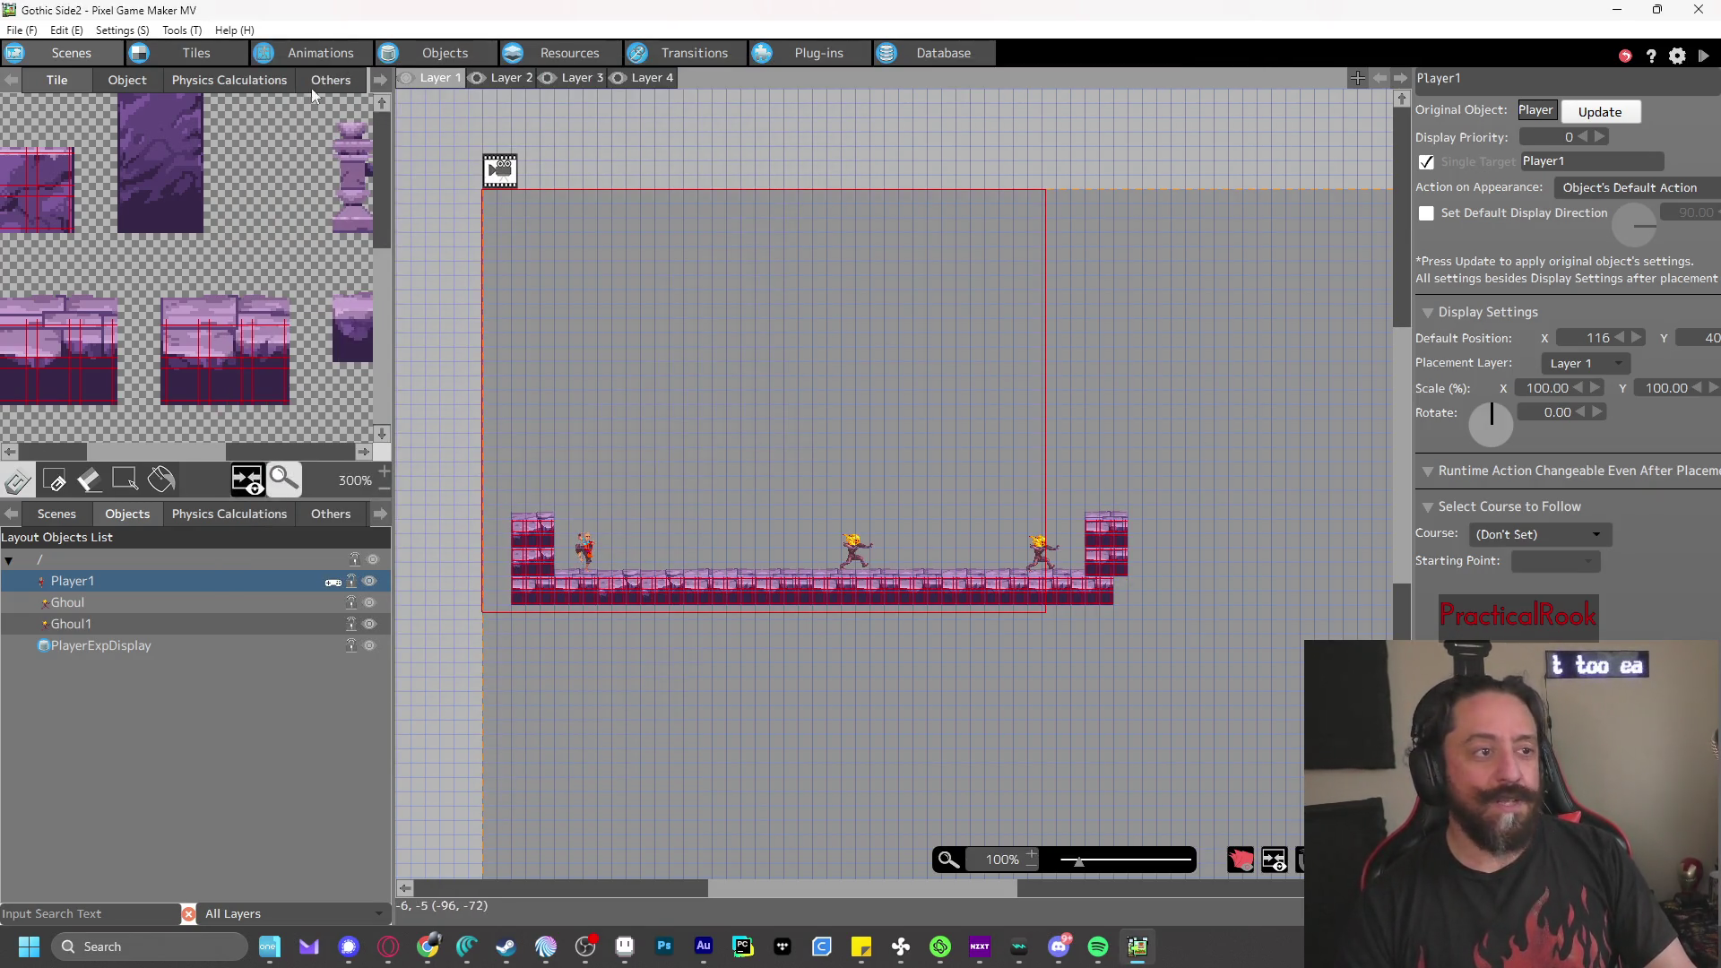
{"action": "left_click", "coordinate": [1701, 56]}
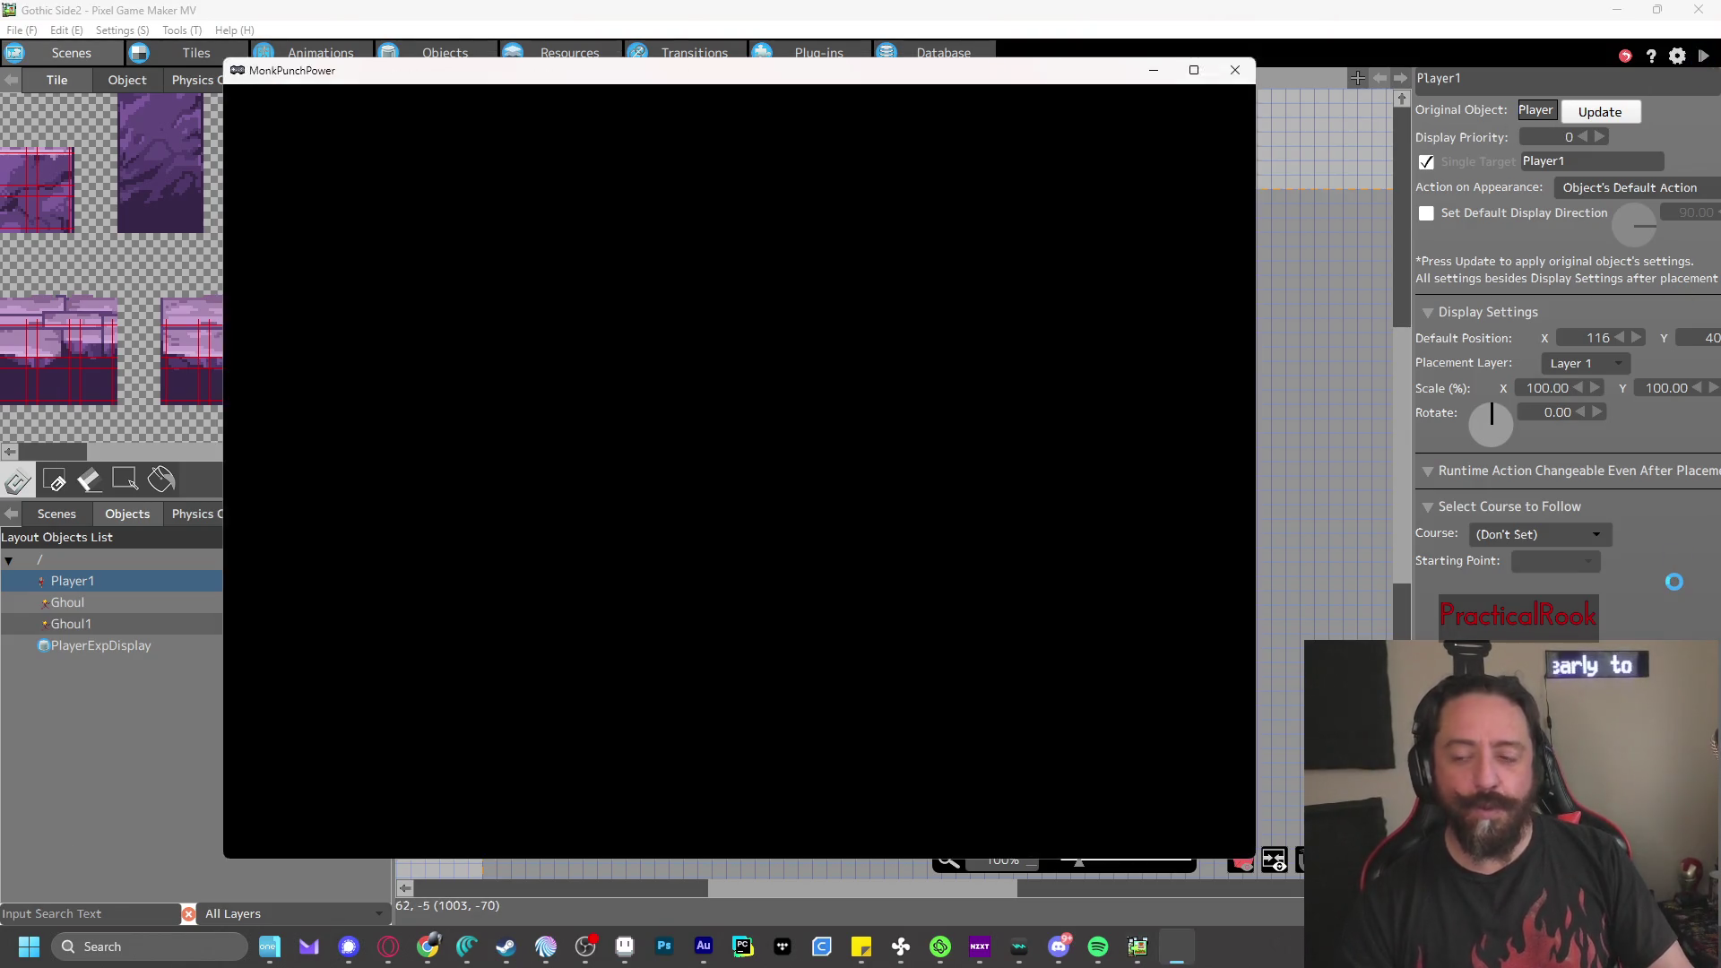
{"action": "key", "text": "z"}
{"action": "key", "text": "z"}
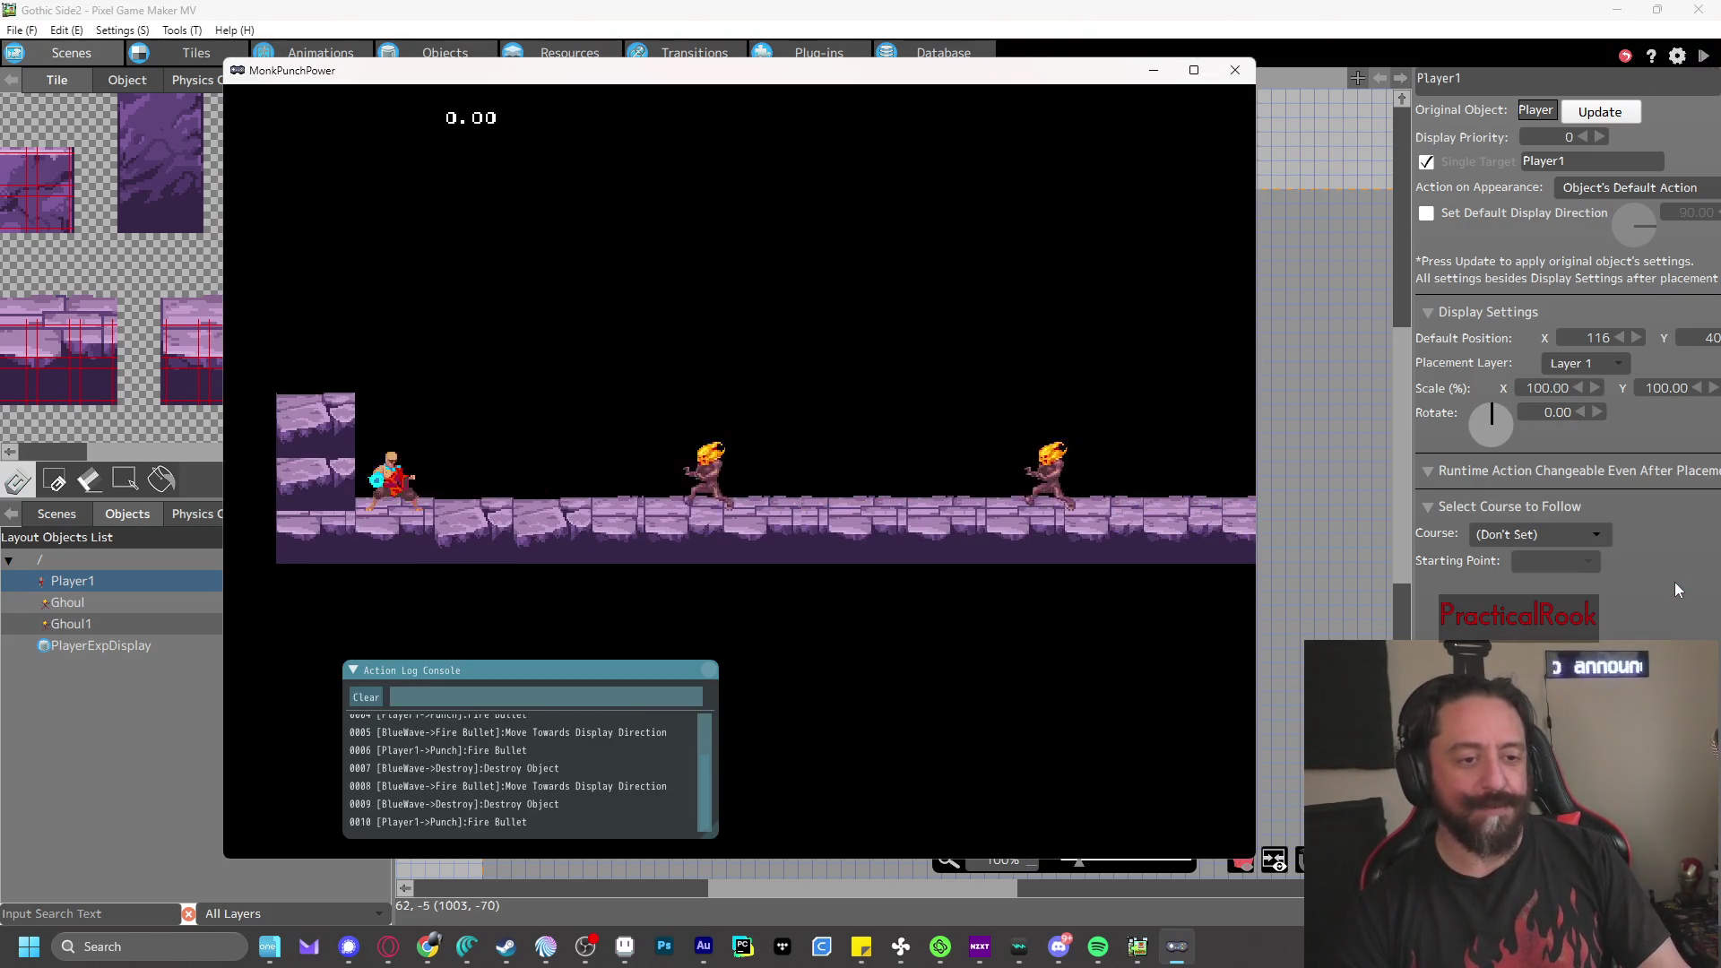
{"action": "key", "text": "z"}
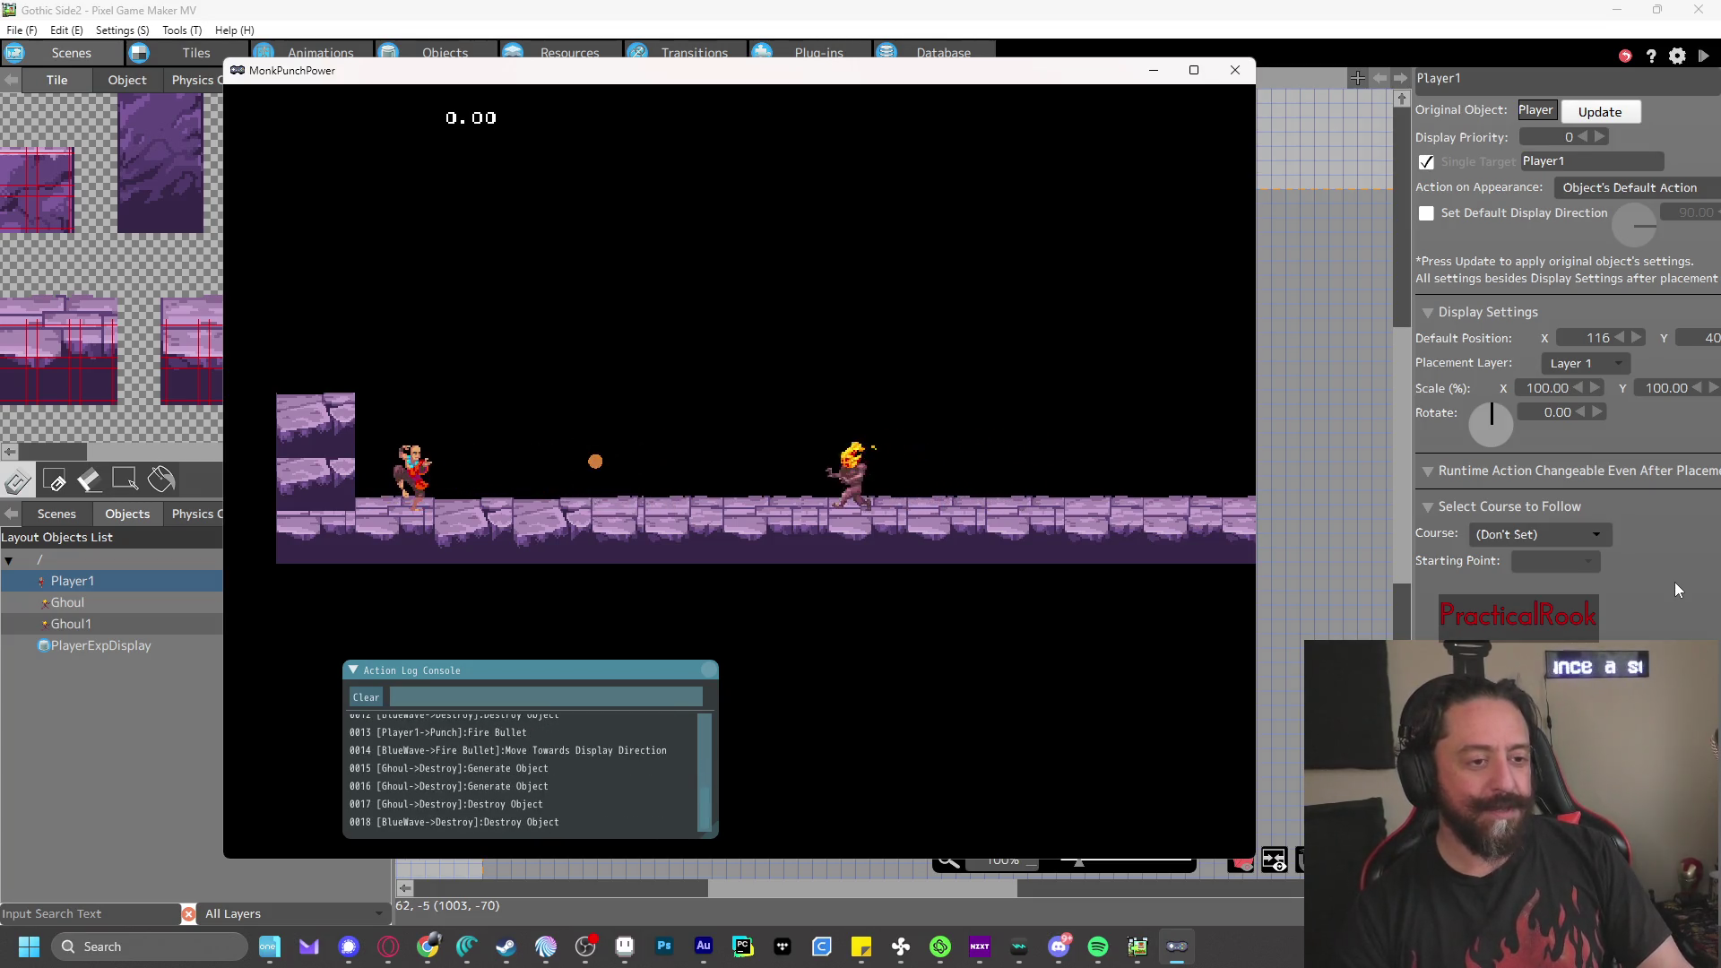
{"action": "left_click", "coordinate": [1224, 76]}
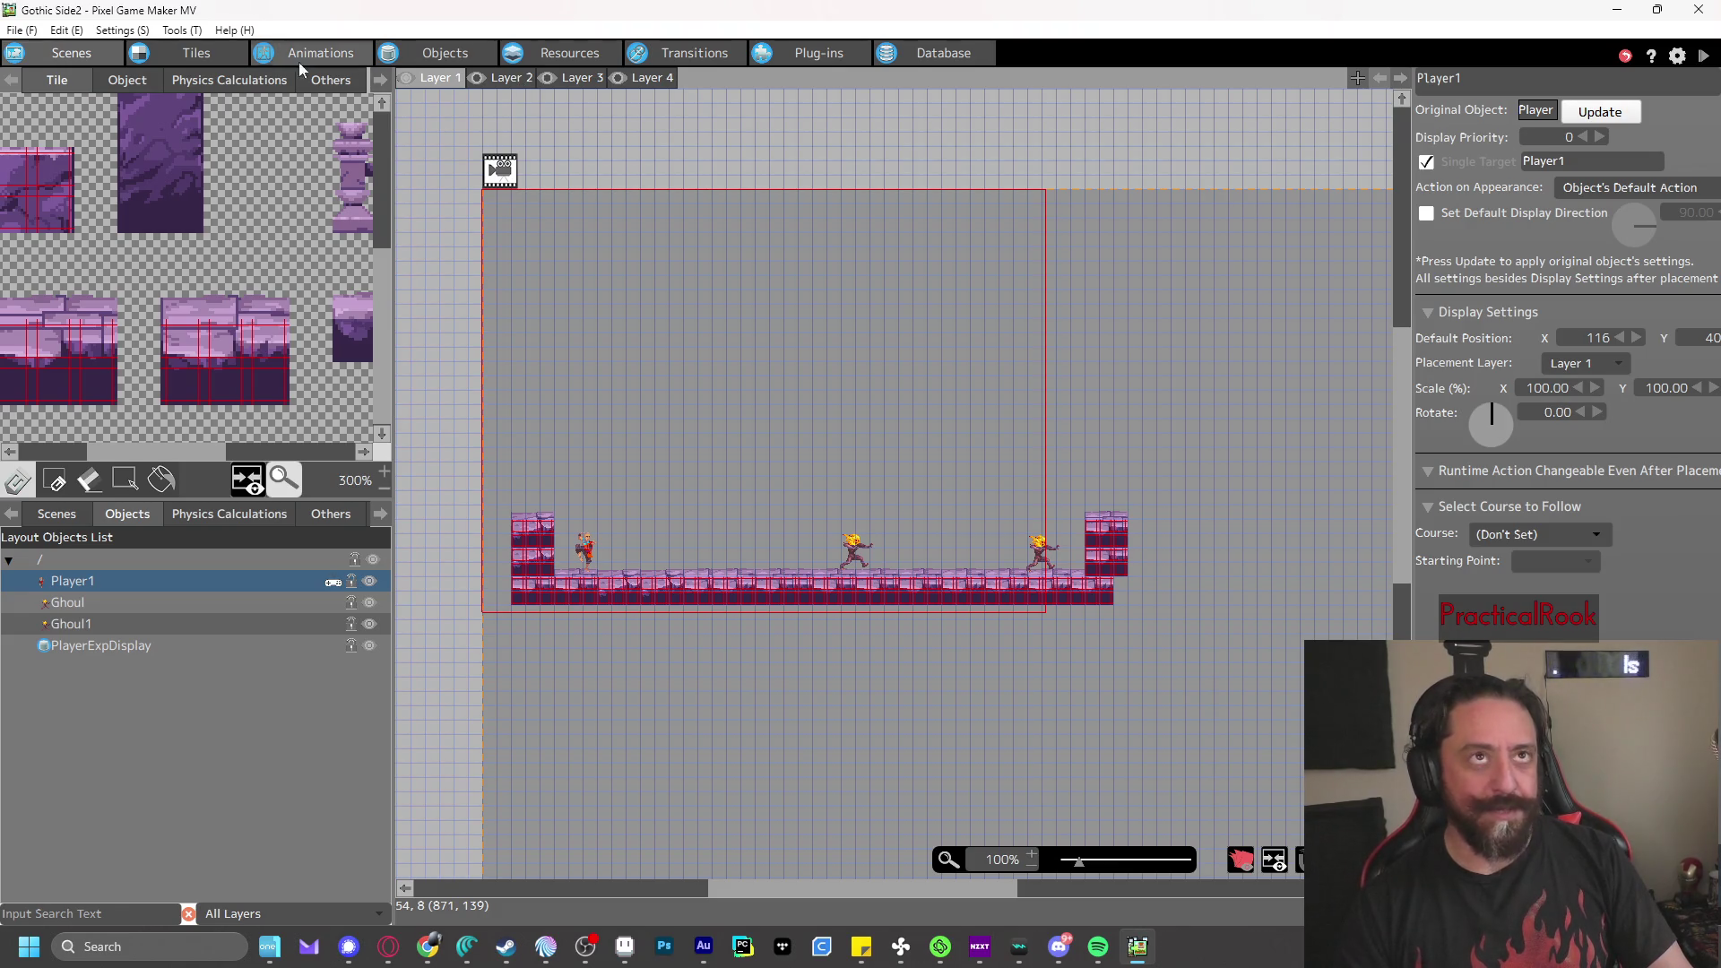
- Check the Ghoul's Destroy state and its Generate Object XPOrb action, then save and start a playtest
{"action": "left_click", "coordinate": [466, 60]}
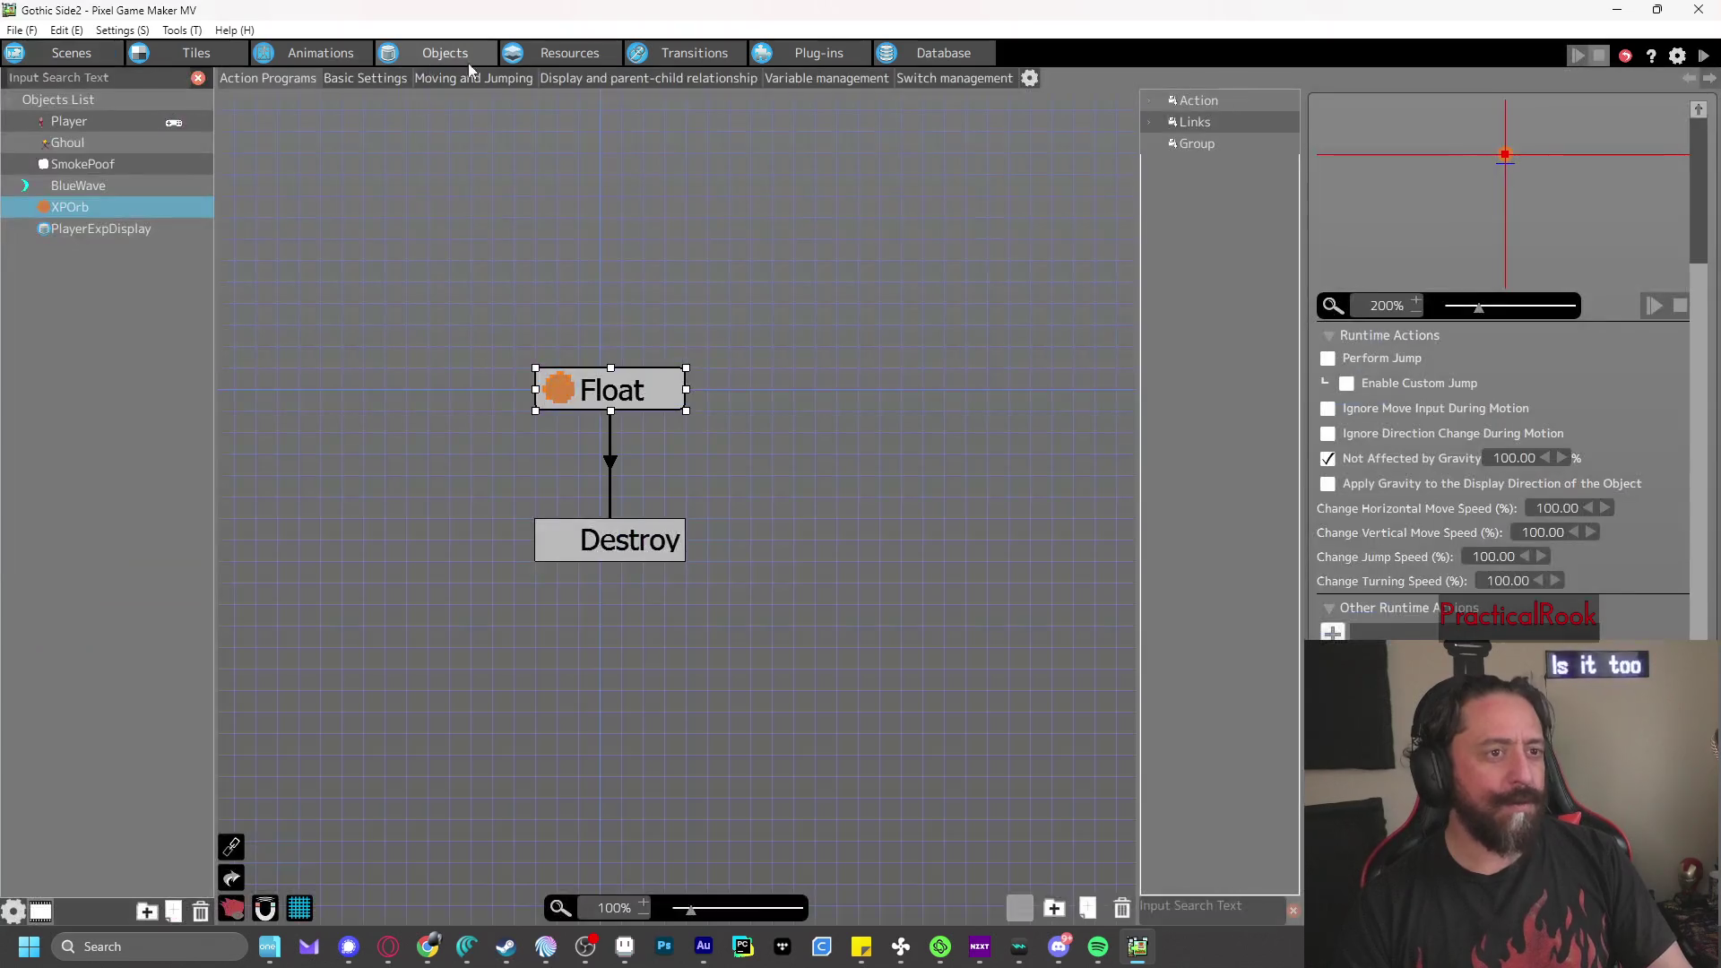
{"action": "left_click", "coordinate": [571, 55]}
{"action": "left_click", "coordinate": [439, 54]}
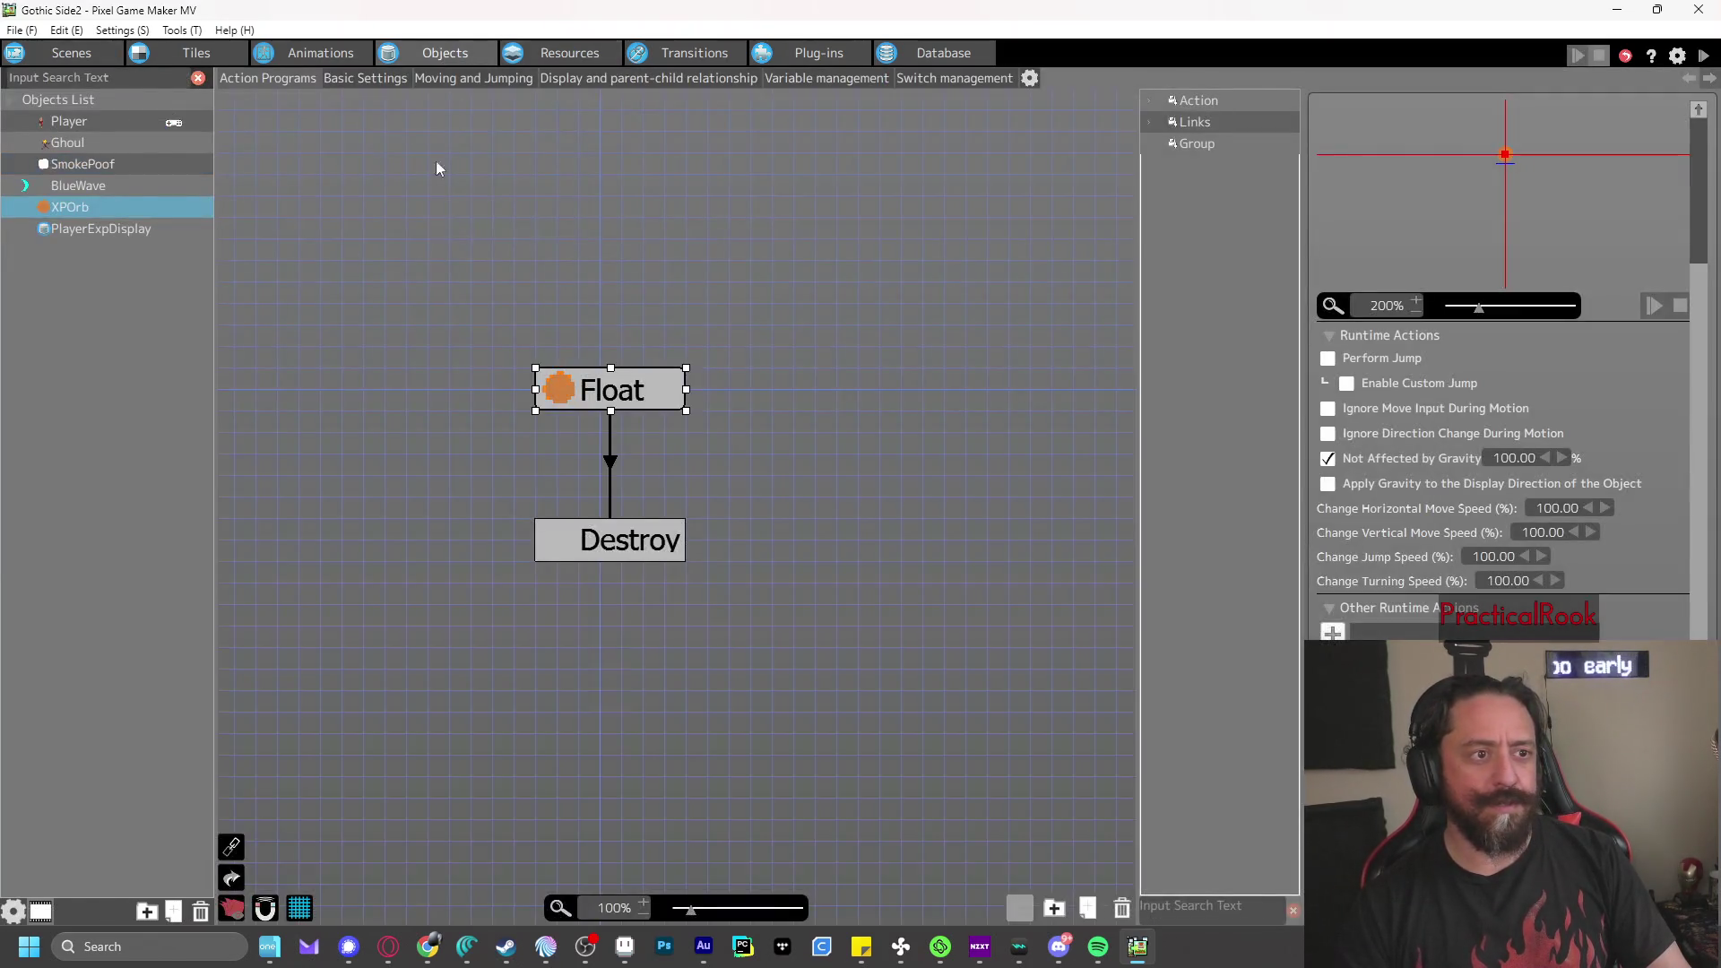
{"action": "left_click", "coordinate": [72, 142]}
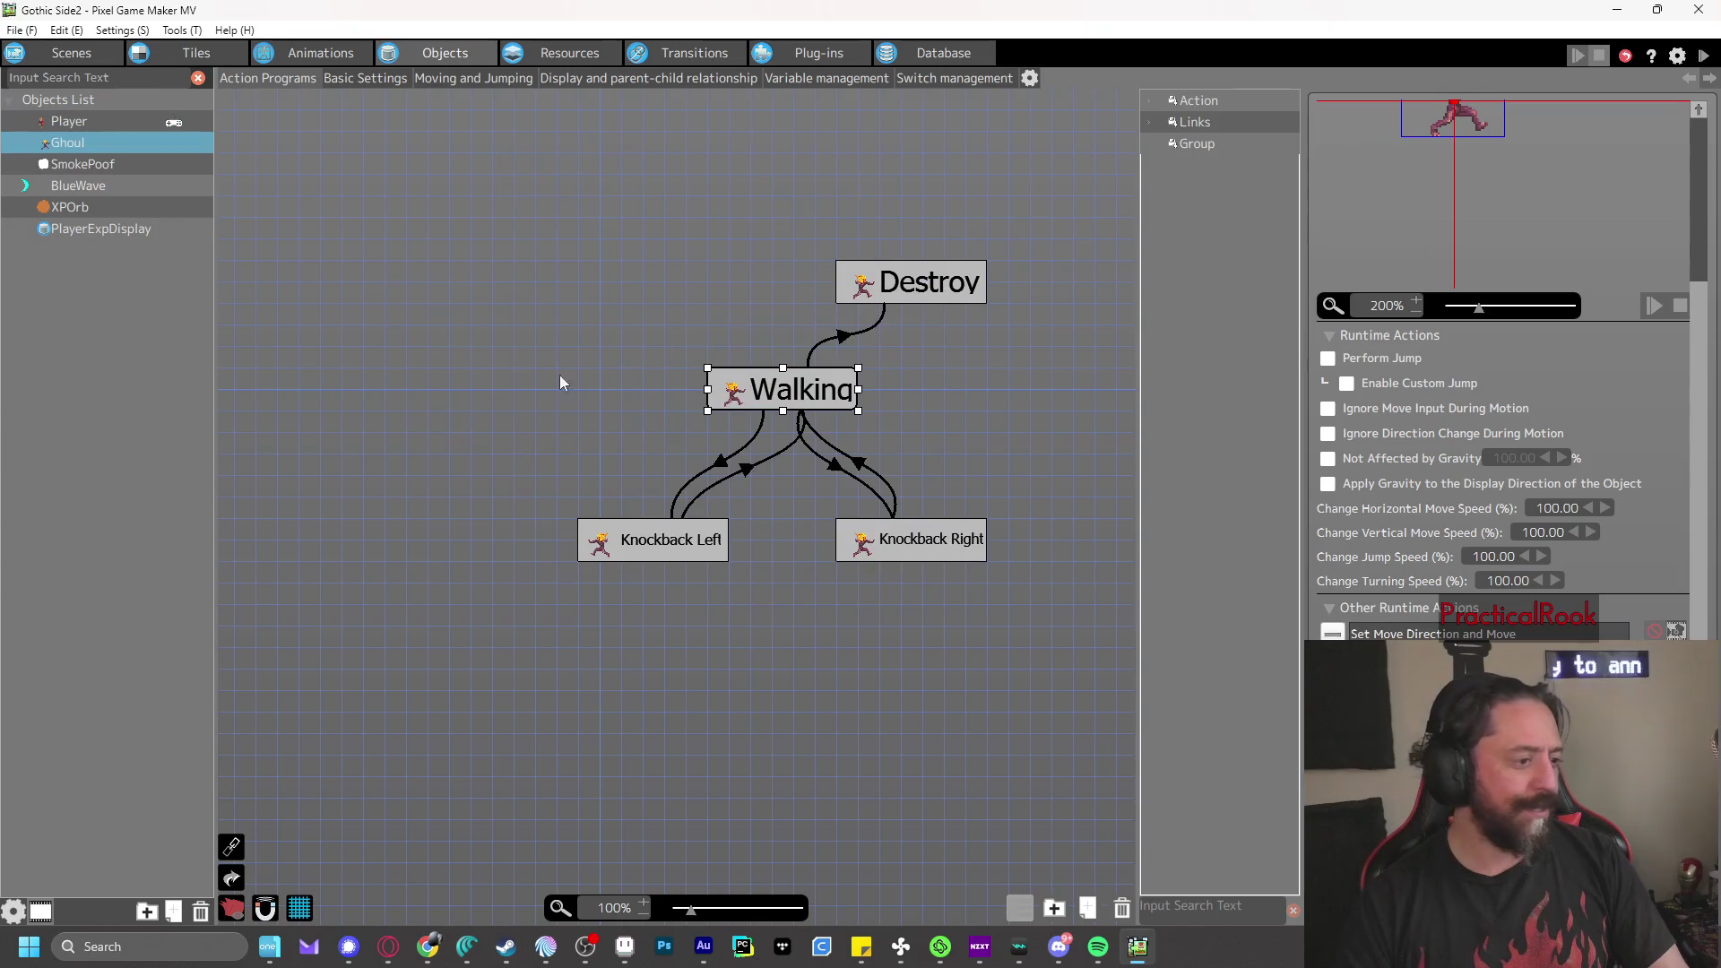
{"action": "left_click", "coordinate": [891, 300]}
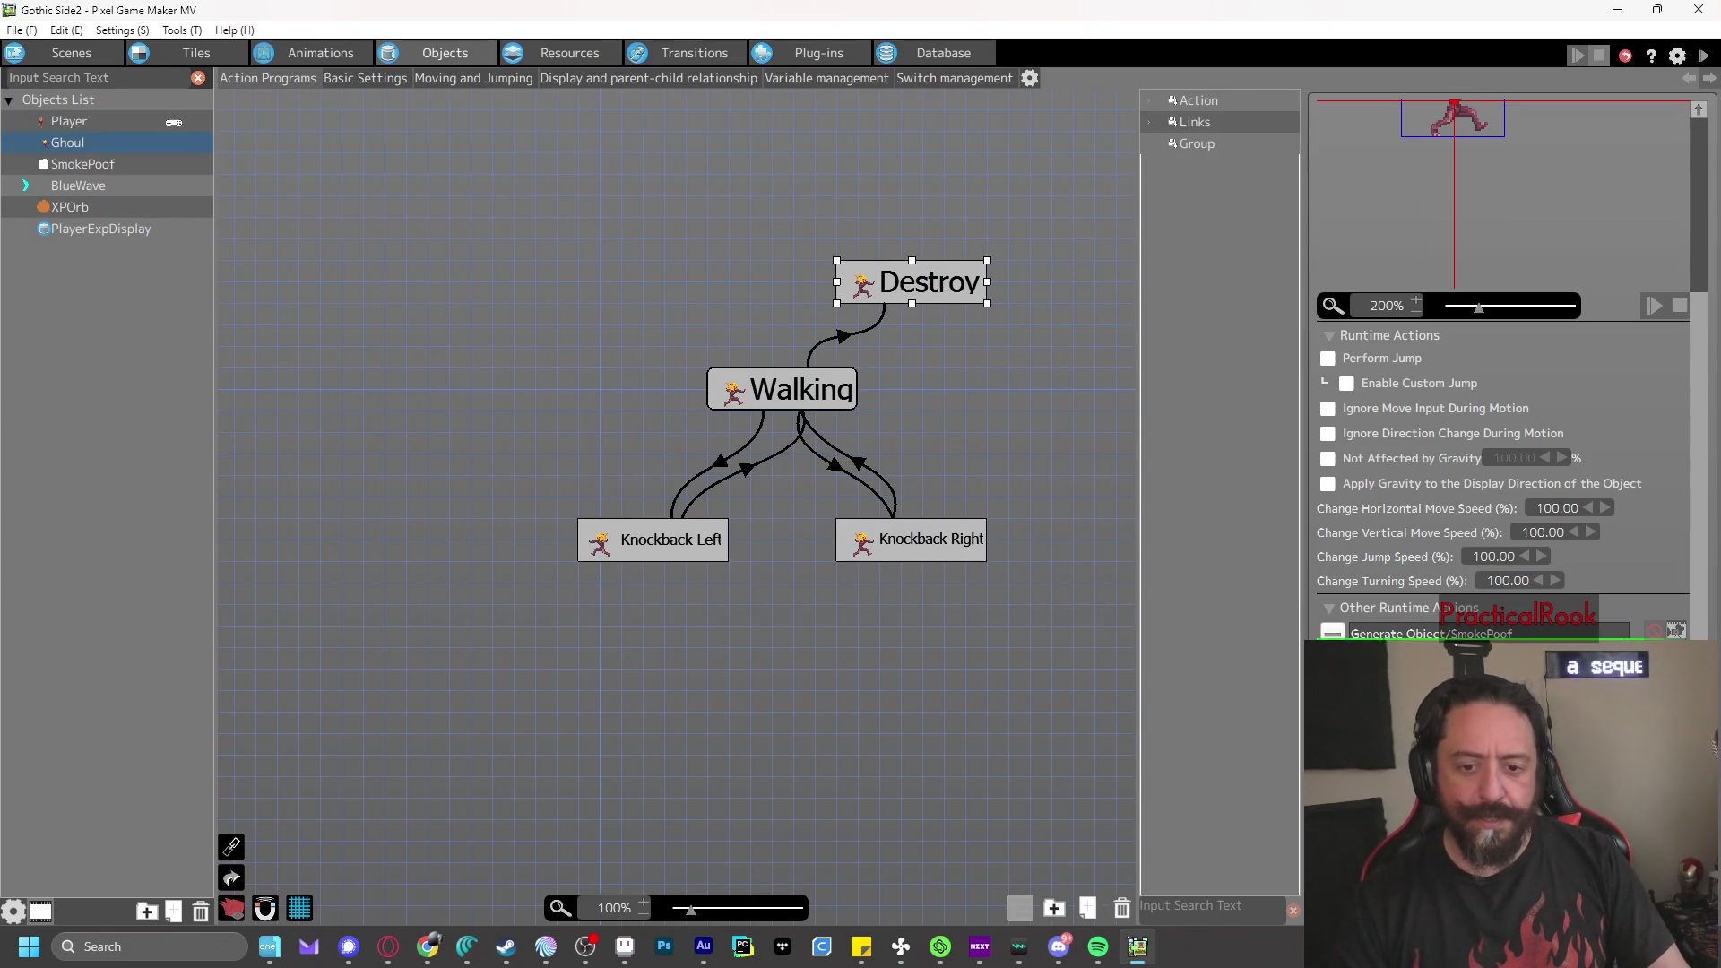
{"action": "left_click", "coordinate": [1384, 630]}
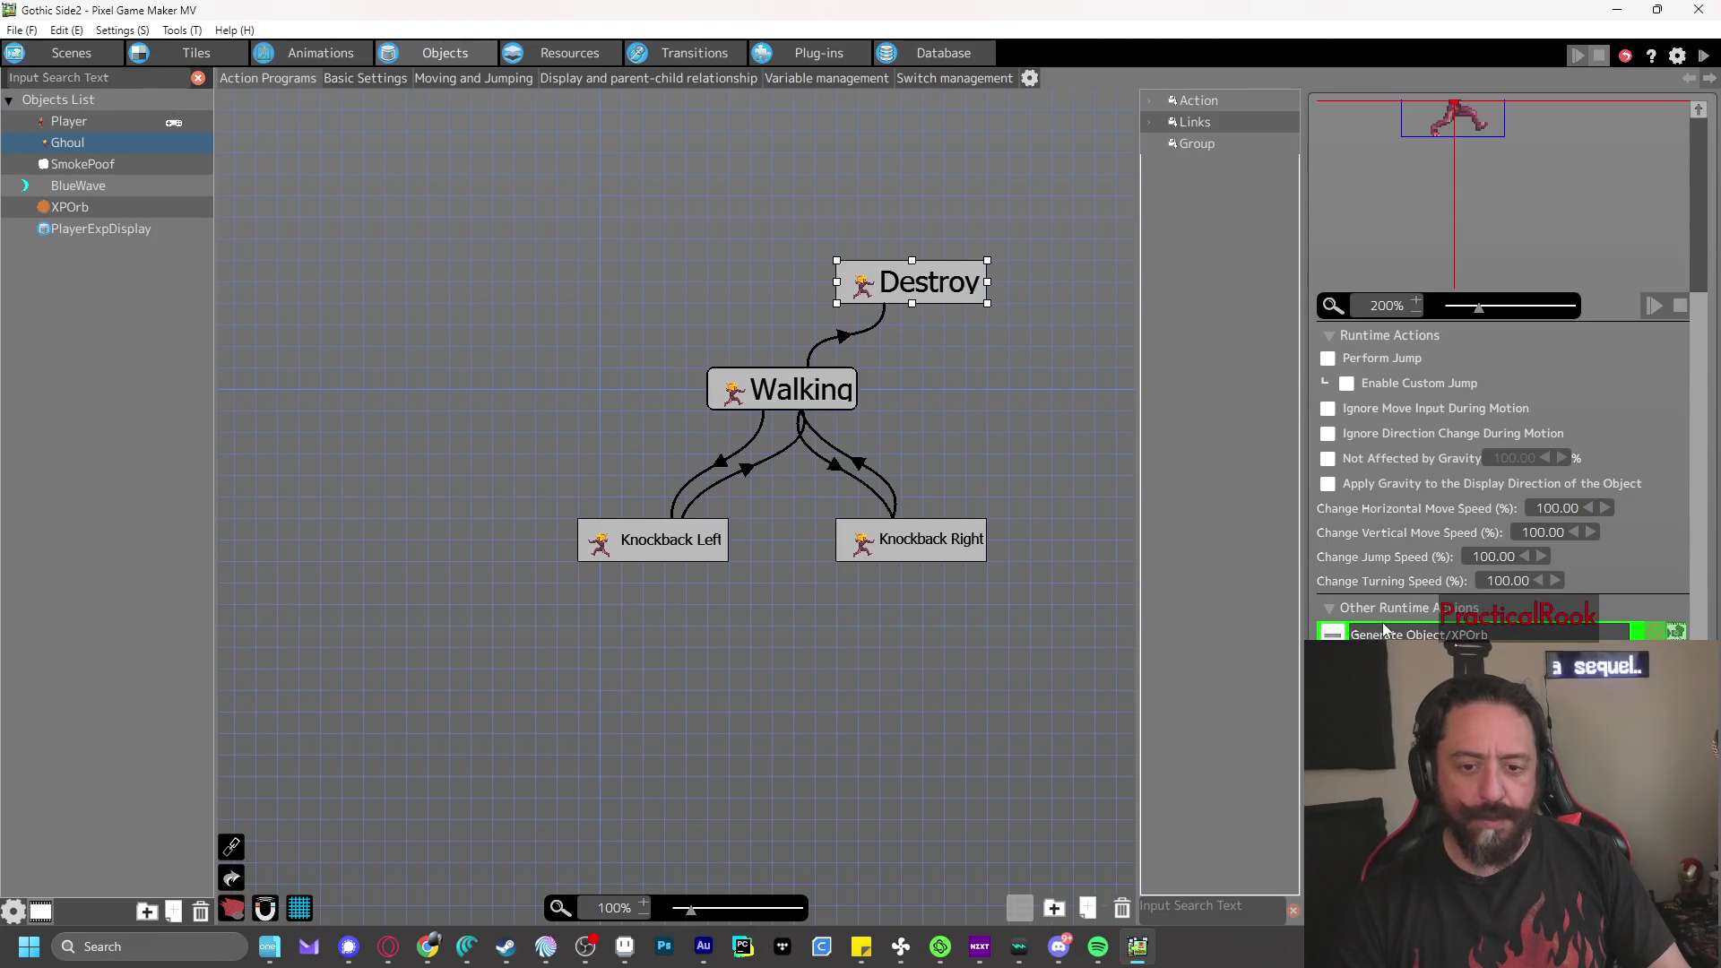
{"action": "left_click", "coordinate": [1703, 55]}
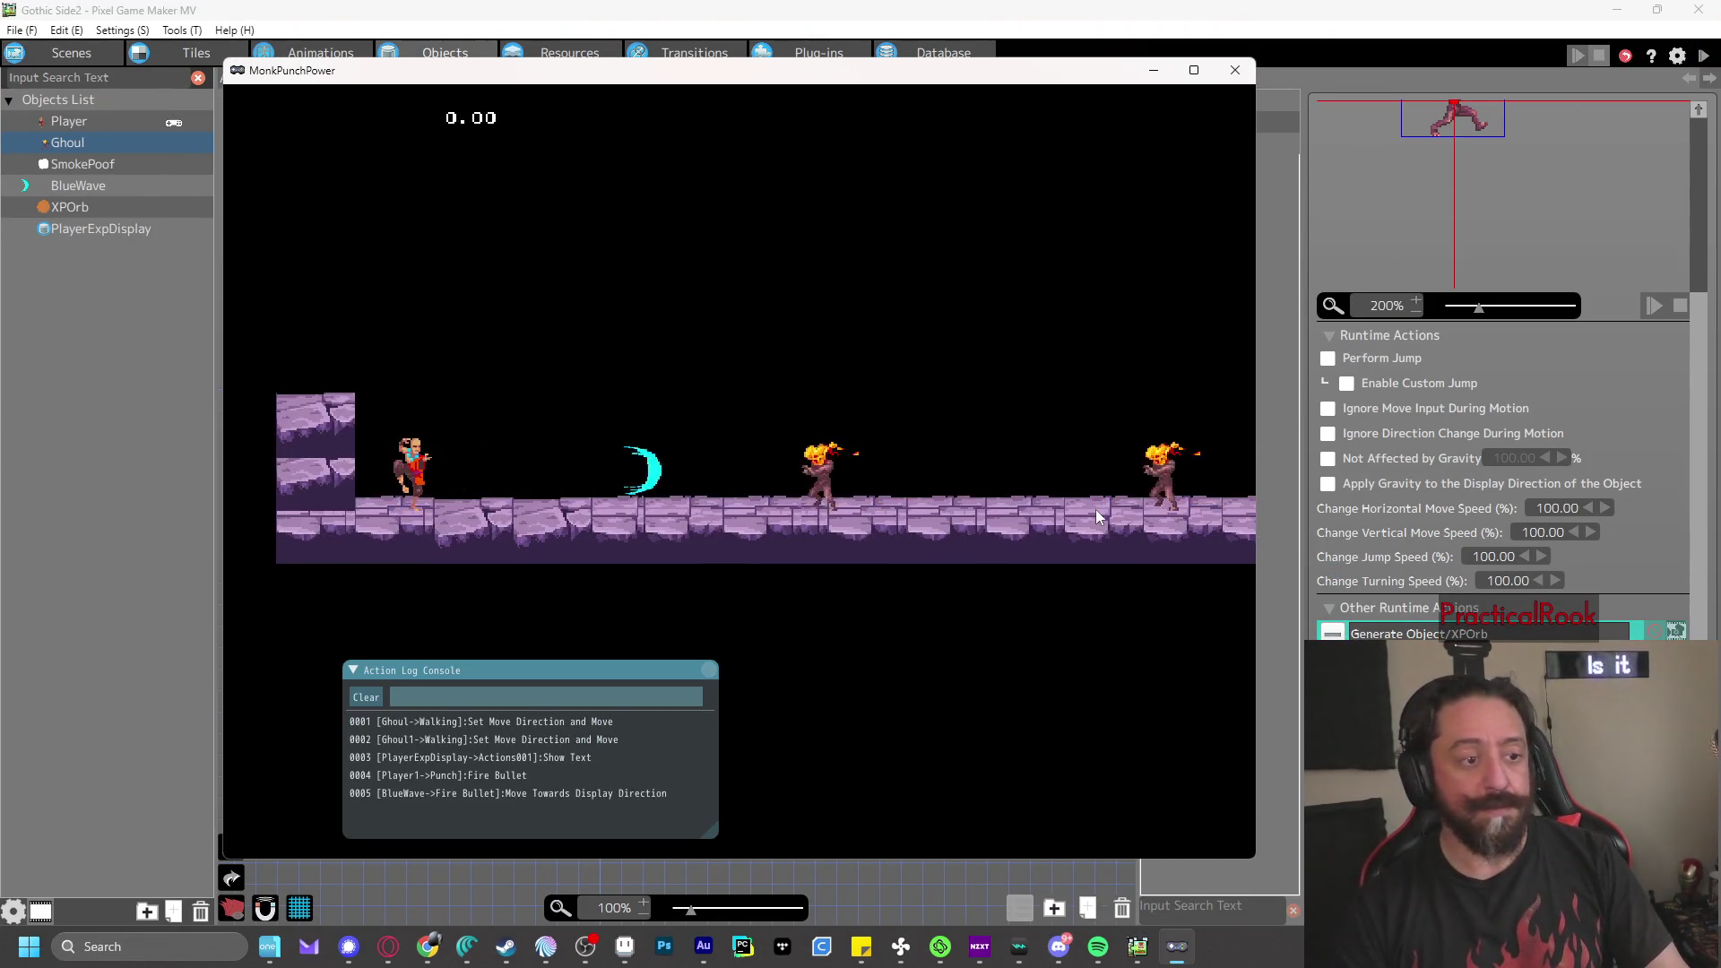
- Fire blue waves to destroy both Ghouls and walk right over their XP orbs, reaching 2.00
{"action": "key", "text": "z"}
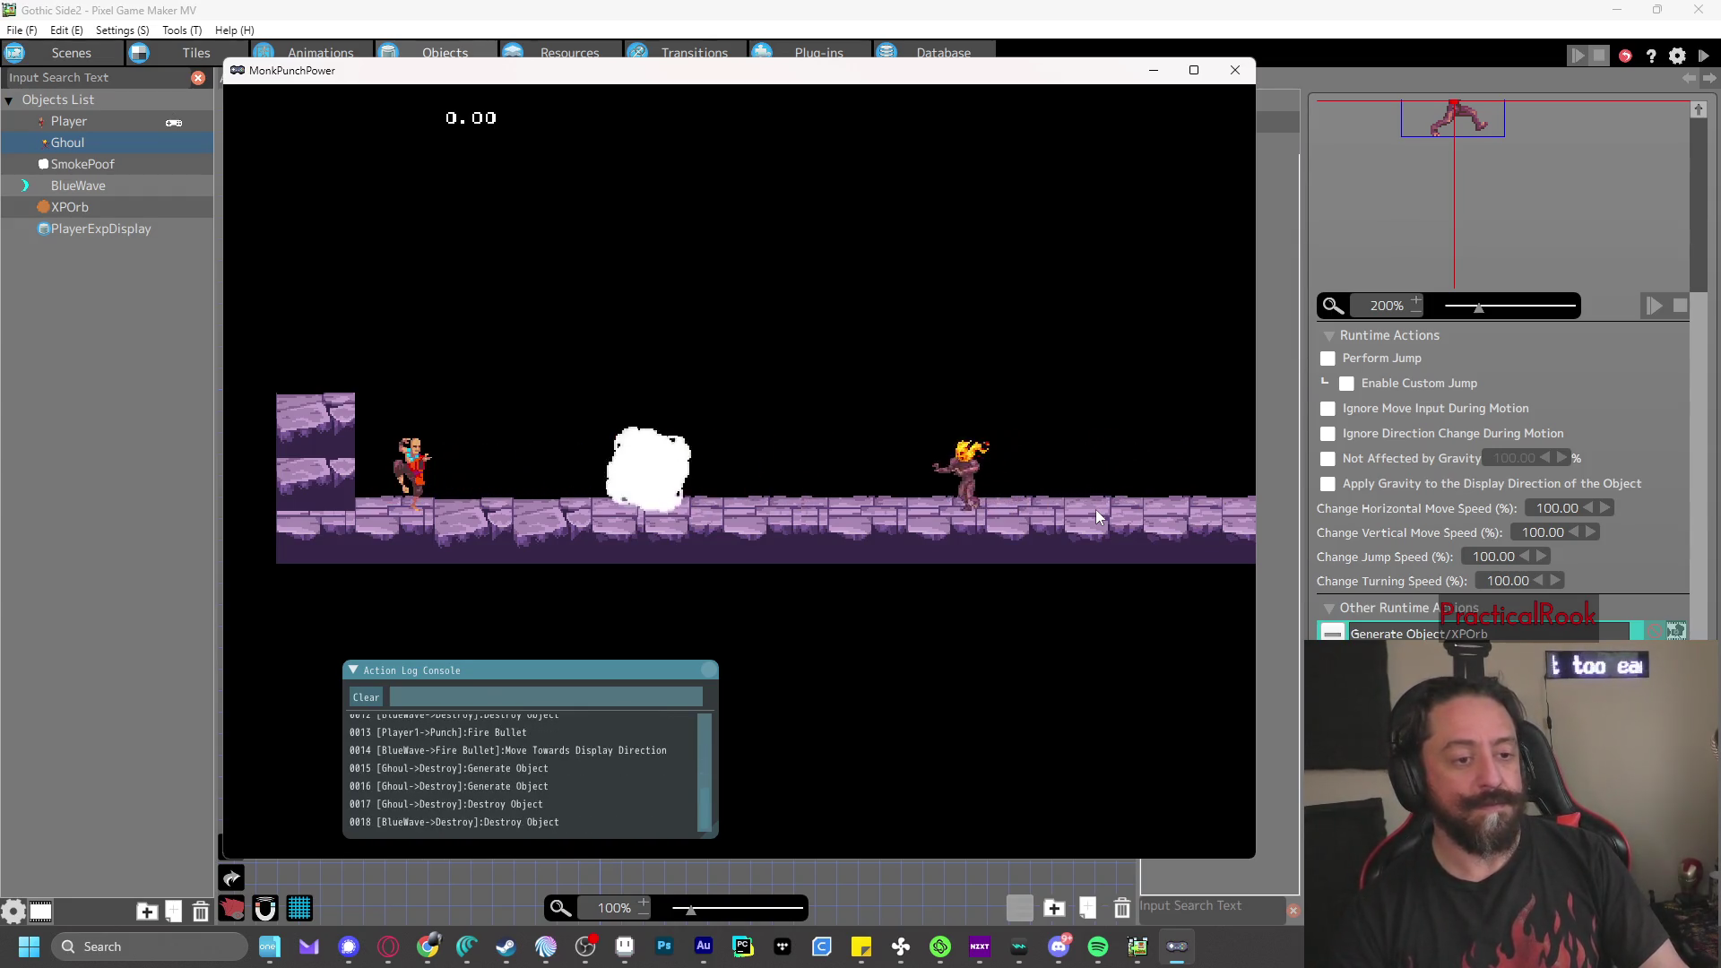
{"action": "key", "text": "Right"}
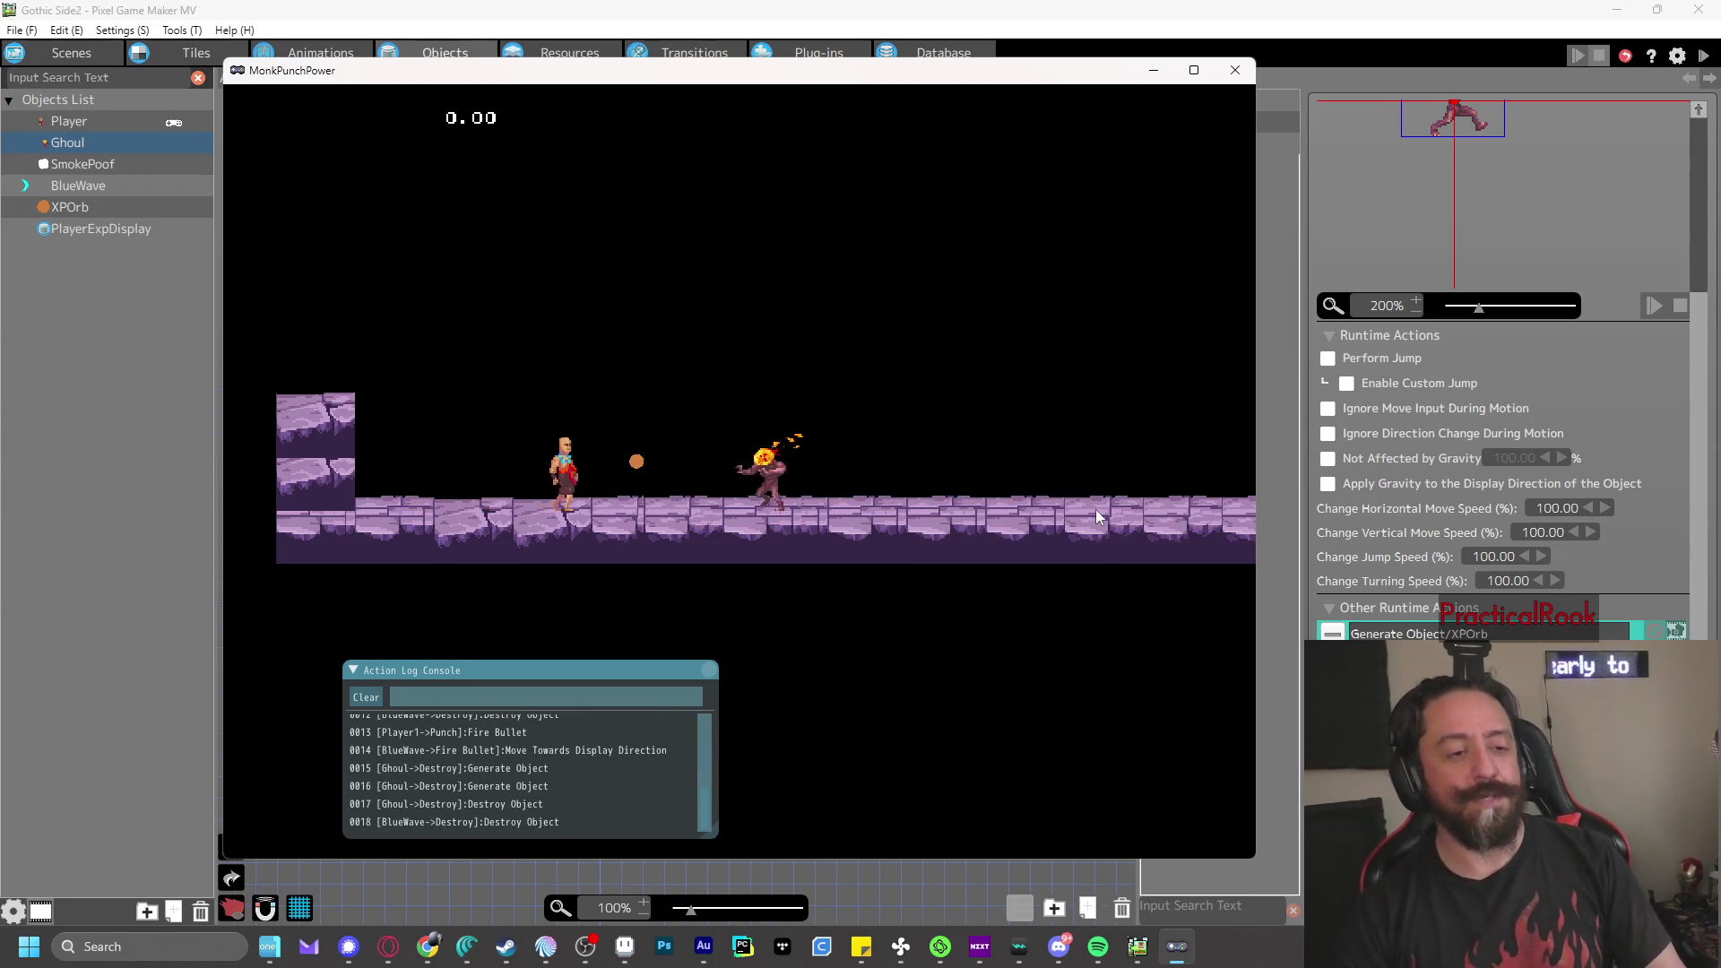
{"action": "key", "text": "z"}
{"action": "key", "text": "z"}
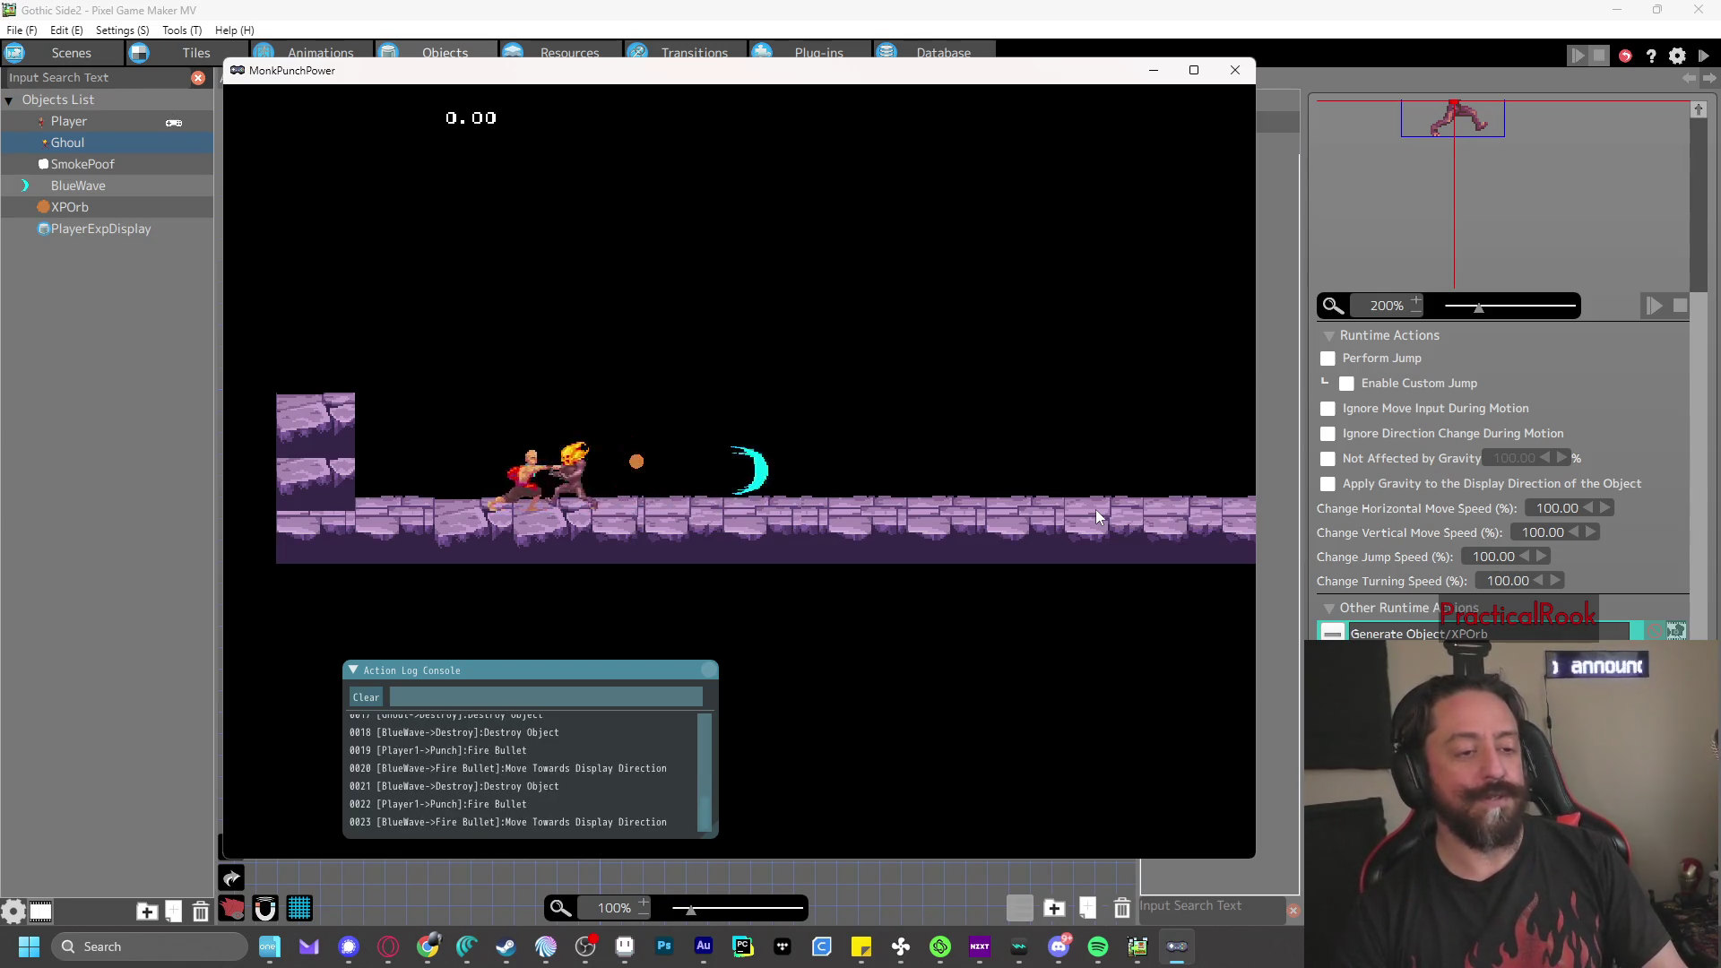
{"action": "key", "text": "z"}
{"action": "key", "text": "z"}
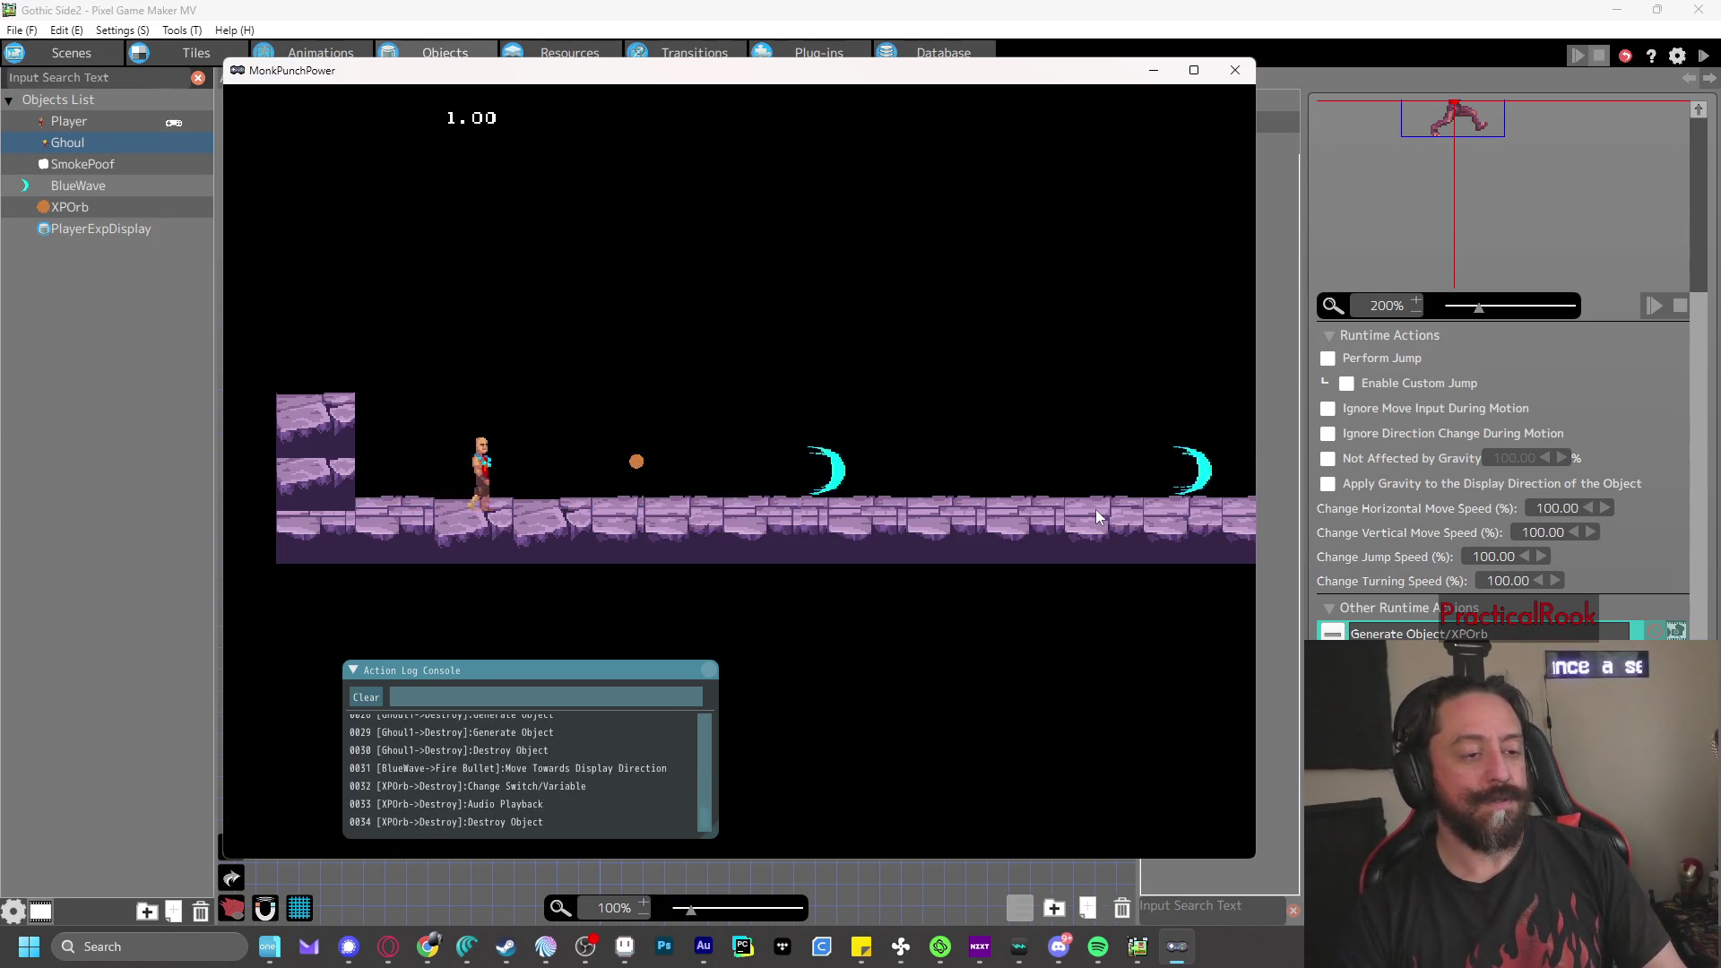
{"action": "key", "text": "Right"}
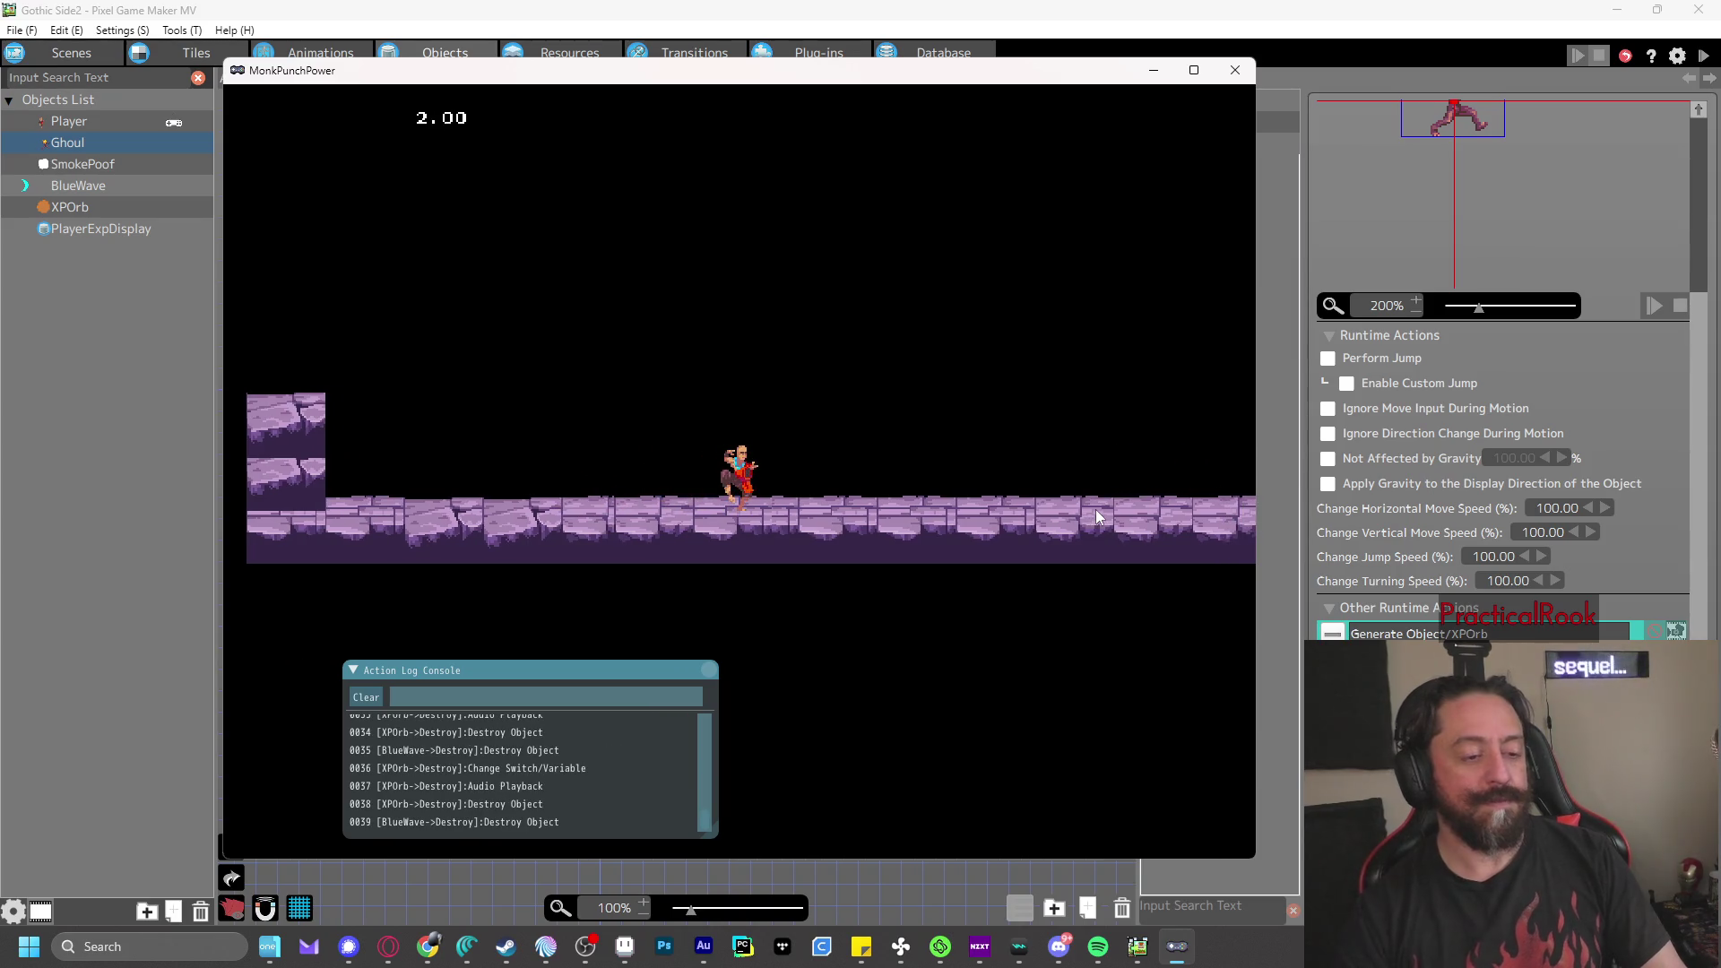
- Close the MonkPunchPower test window and choose Save Project from the File menu
{"action": "left_click", "coordinate": [1235, 72]}
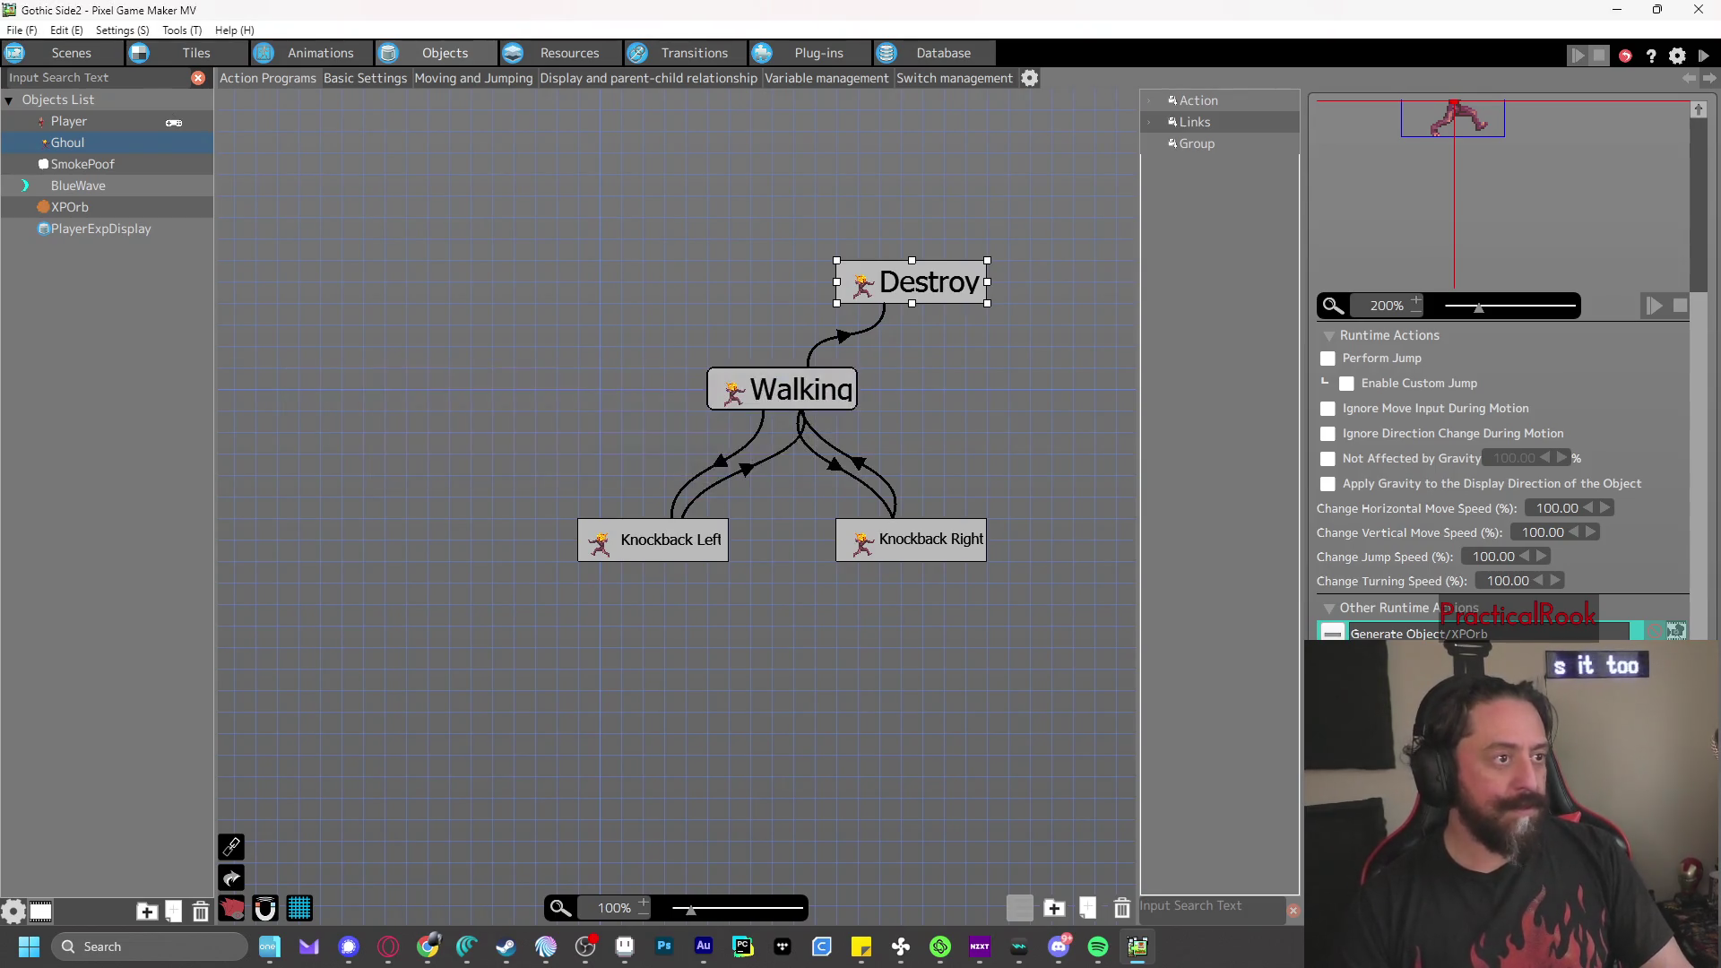
{"action": "left_click", "coordinate": [19, 31]}
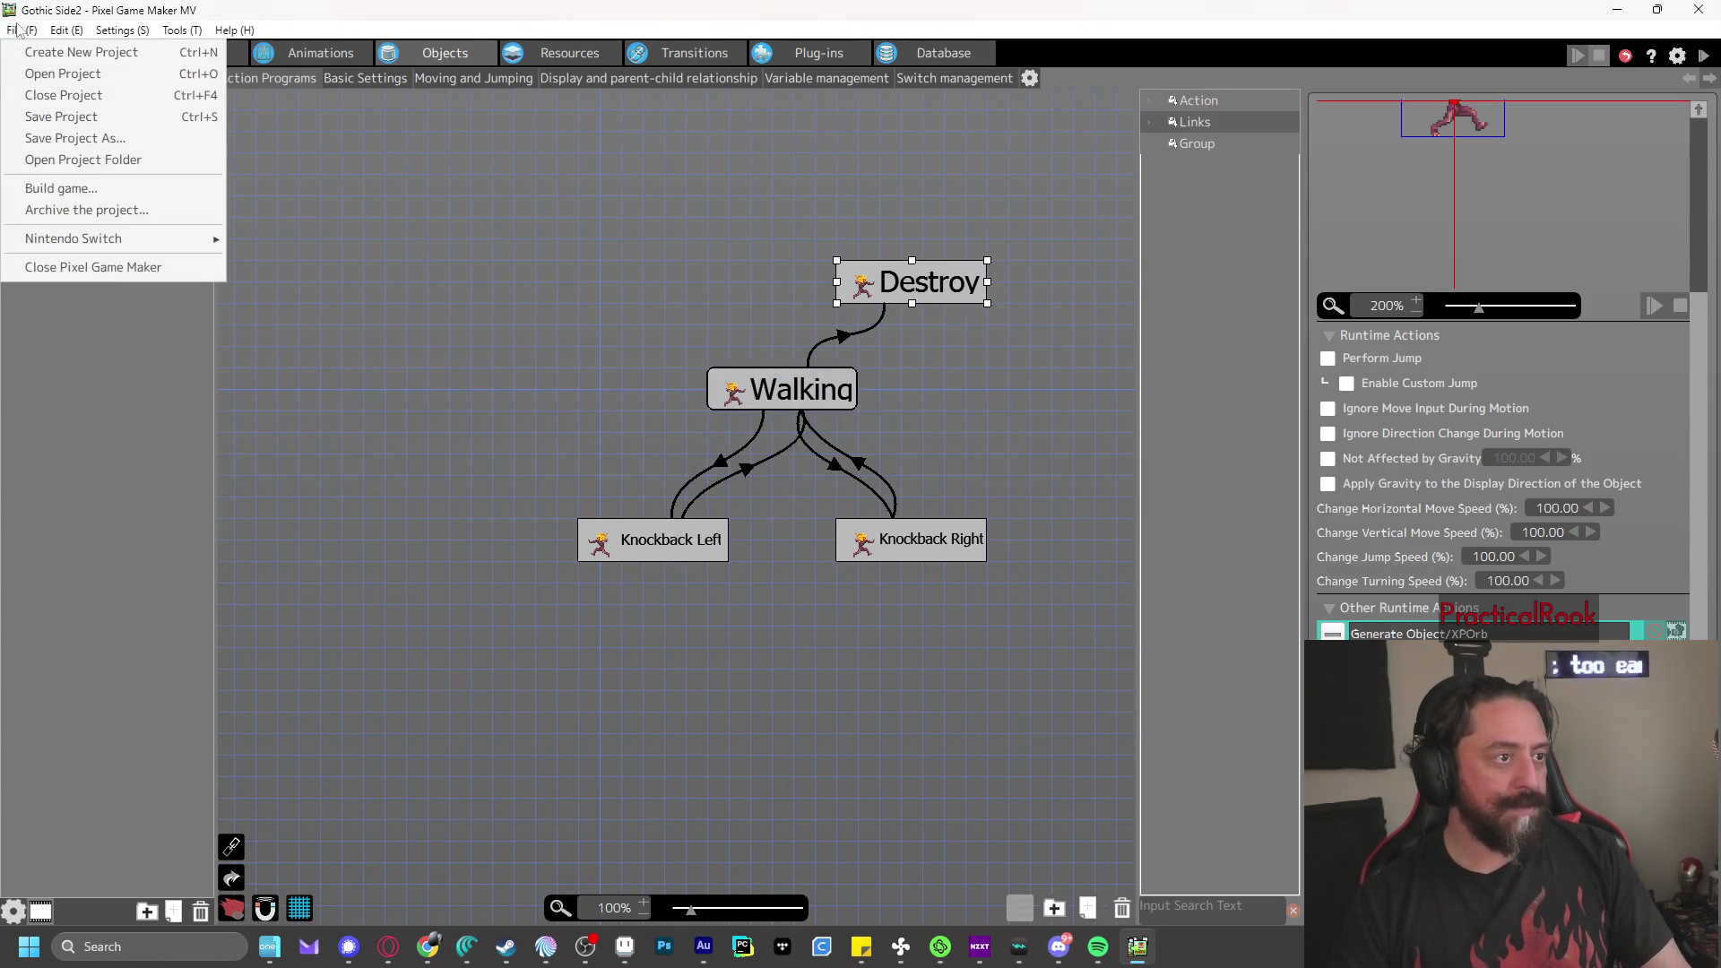
{"action": "left_click", "coordinate": [64, 118]}
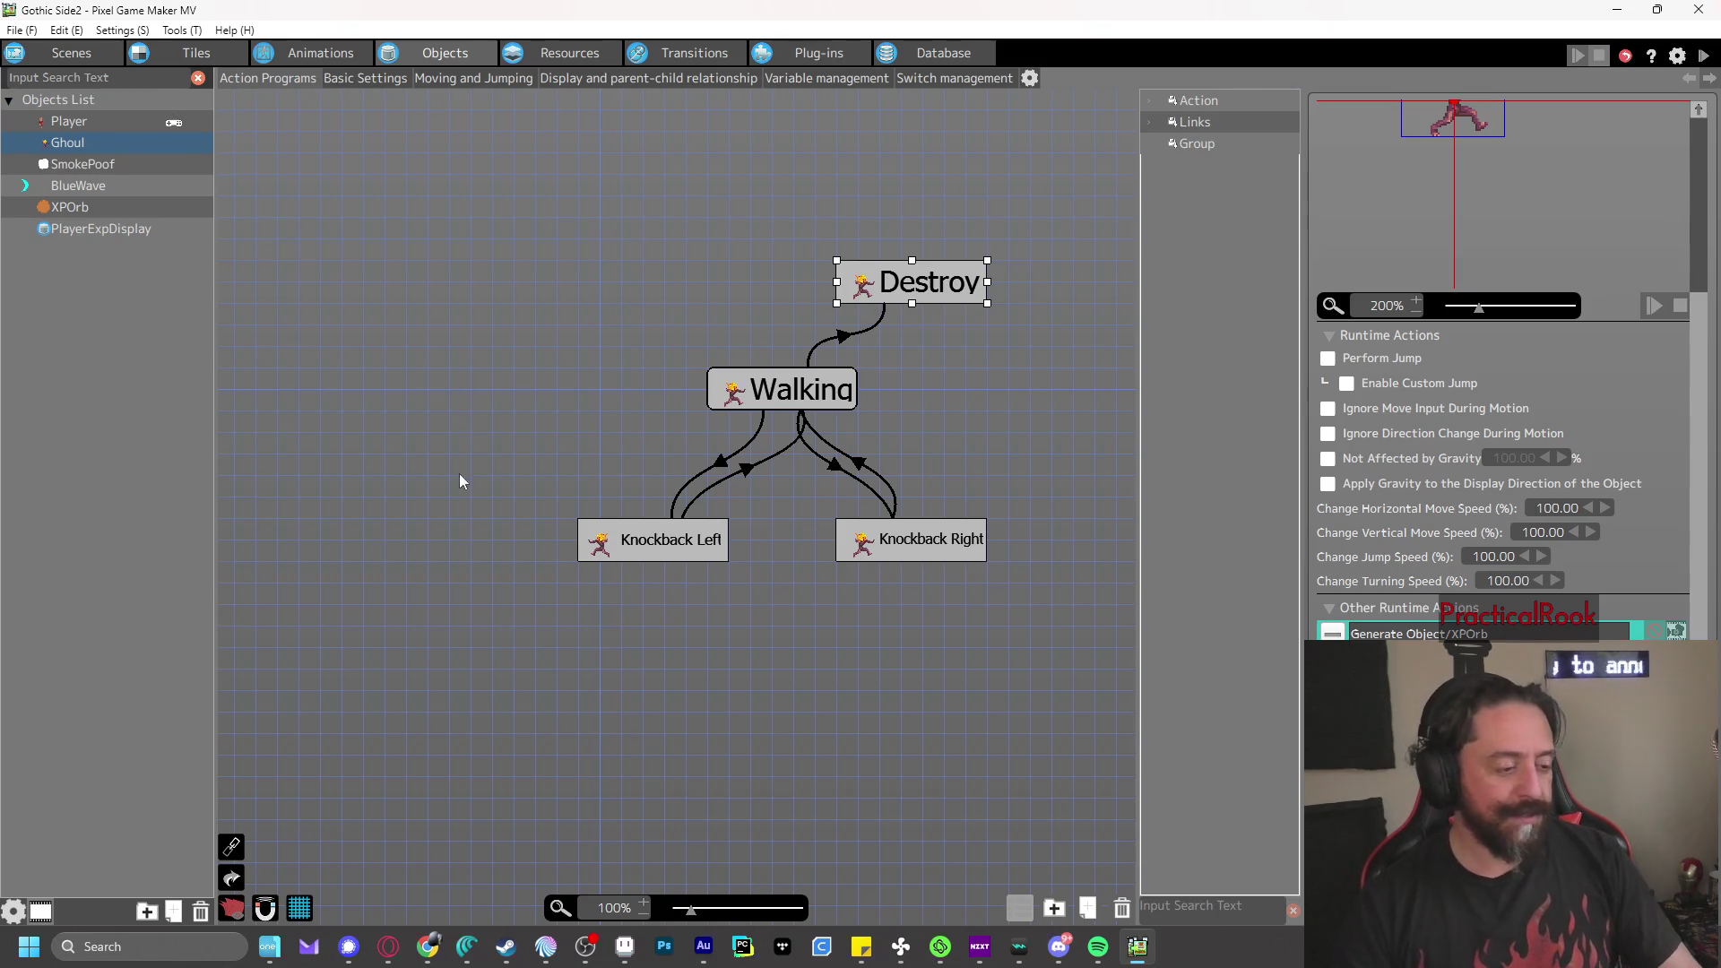